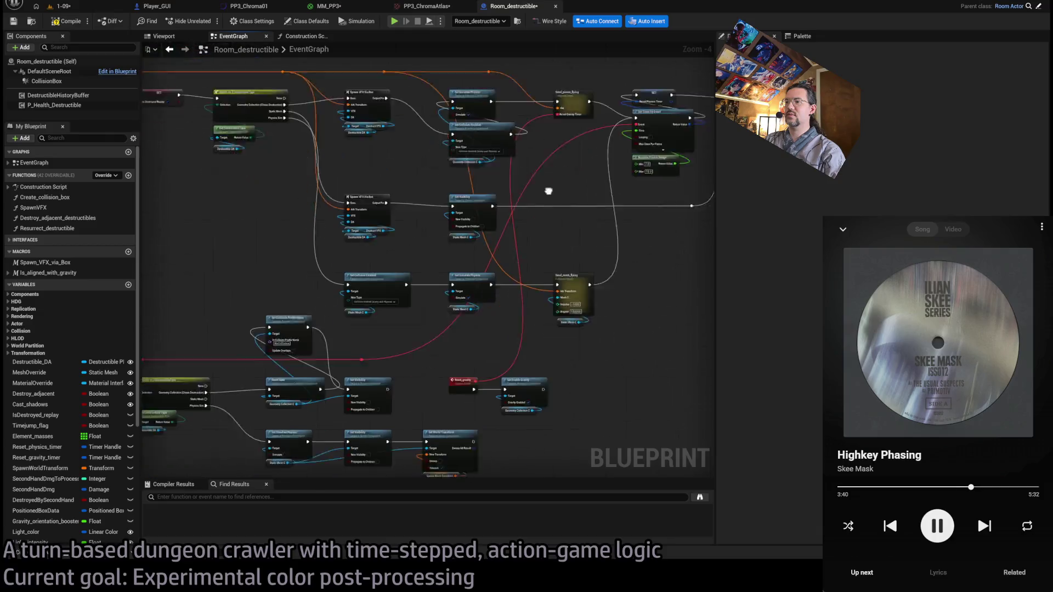
Find and select the Set Collision Profile Name node in the reset_physics chain.
scroll(528, 288, up, 1)
scroll(532, 293, up, 2)
scroll(590, 258, down, 1)
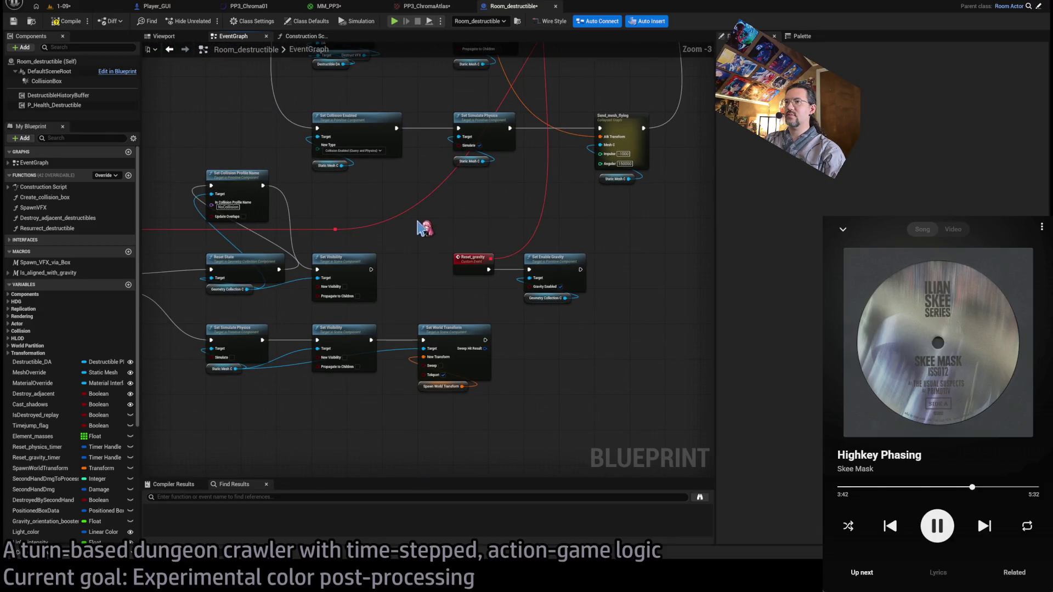
drag(469, 261, 435, 266)
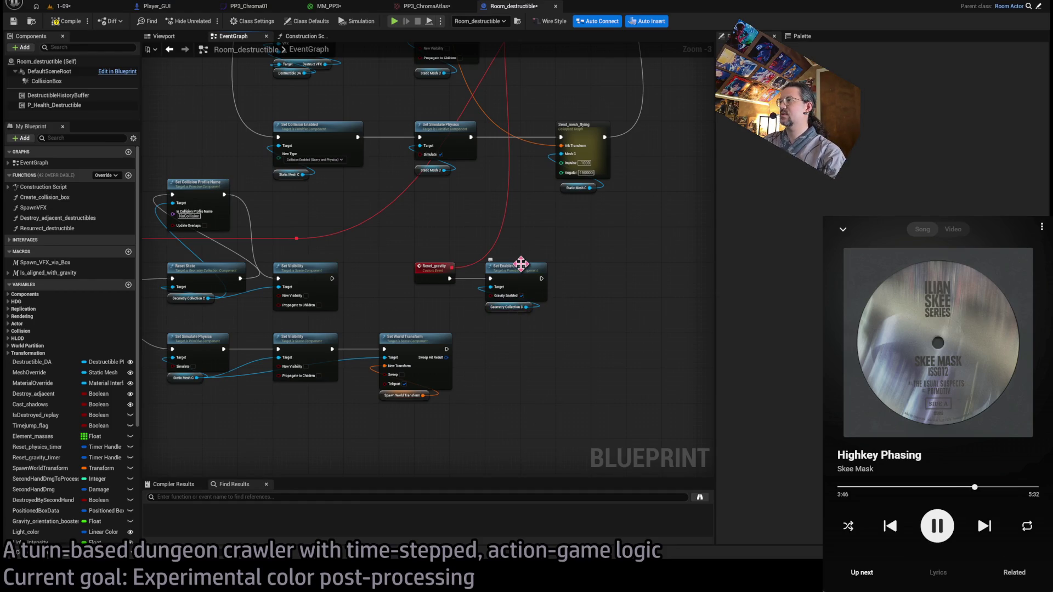
mouse_move(461, 254)
mouse_down()
mouse_move(442, 237)
mouse_move(430, 460)
mouse_move(453, 391)
mouse_move(368, 482)
mouse_up()
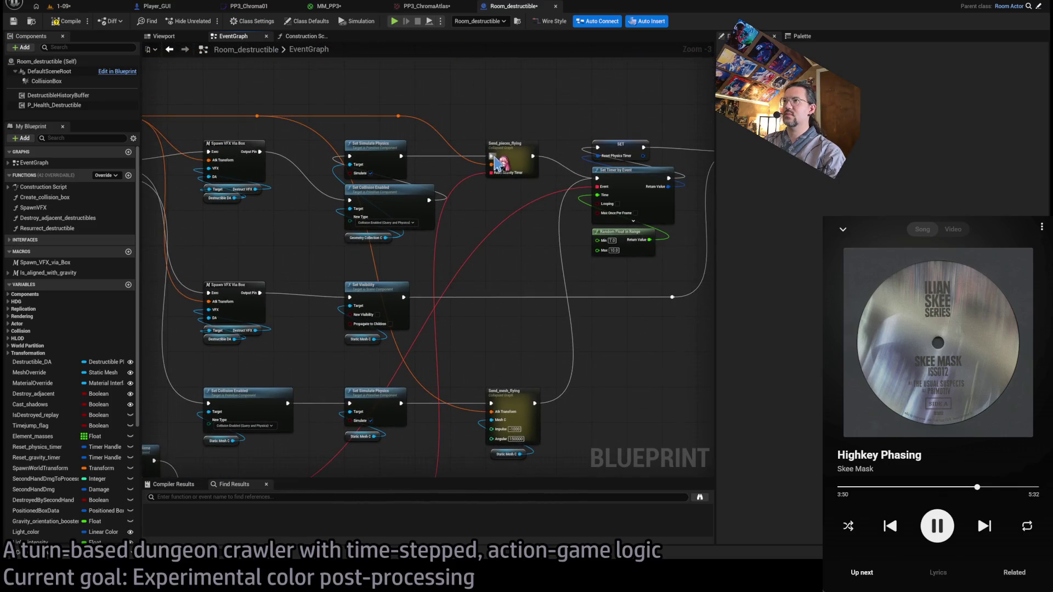
drag(505, 271, 708, 117)
drag(475, 290, 446, 244)
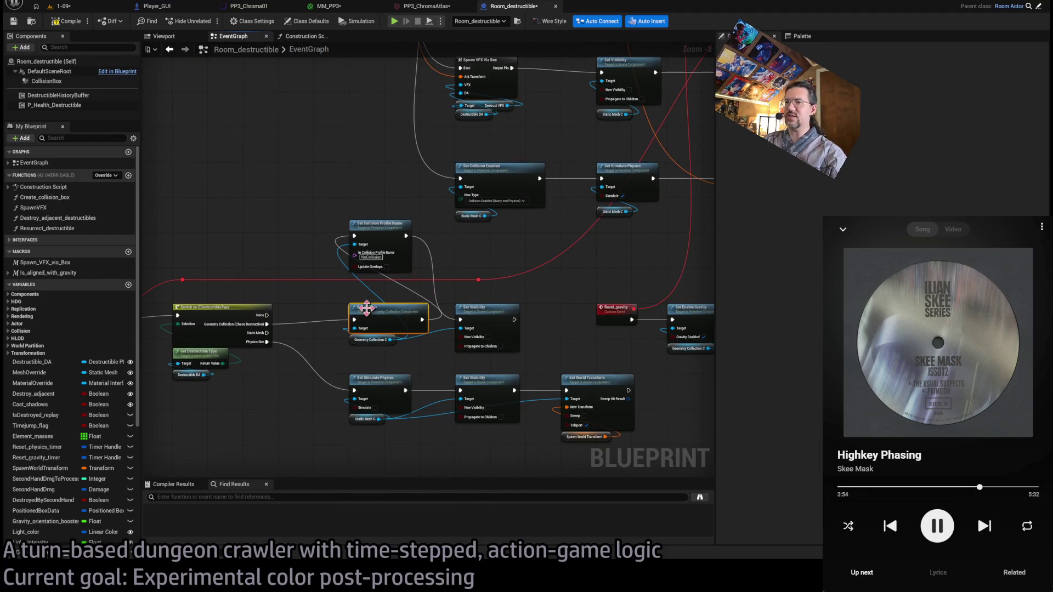
click(354, 233)
click(482, 310)
drag(565, 335, 550, 271)
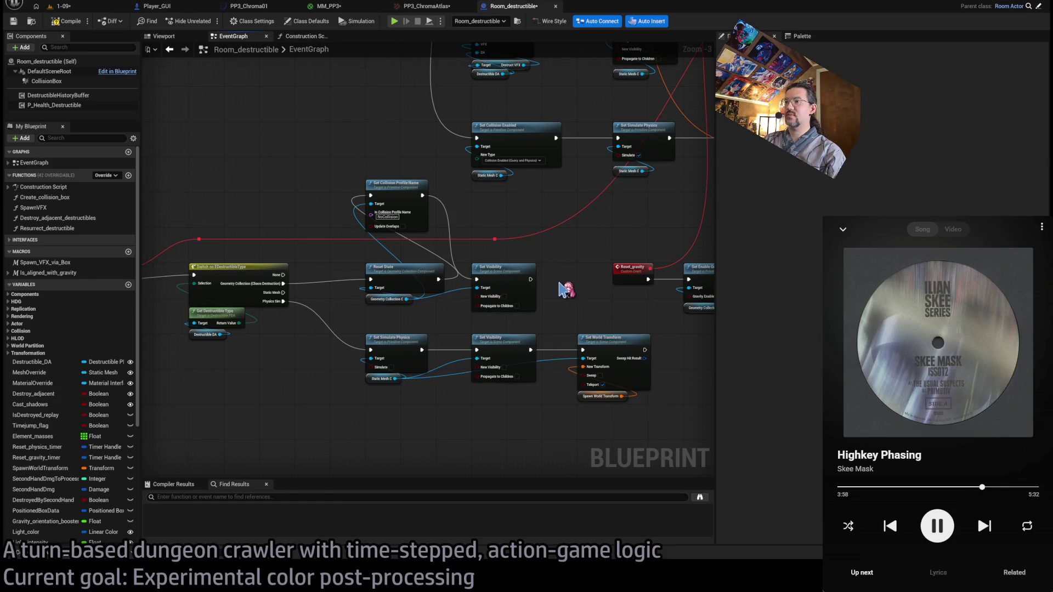
click(400, 188)
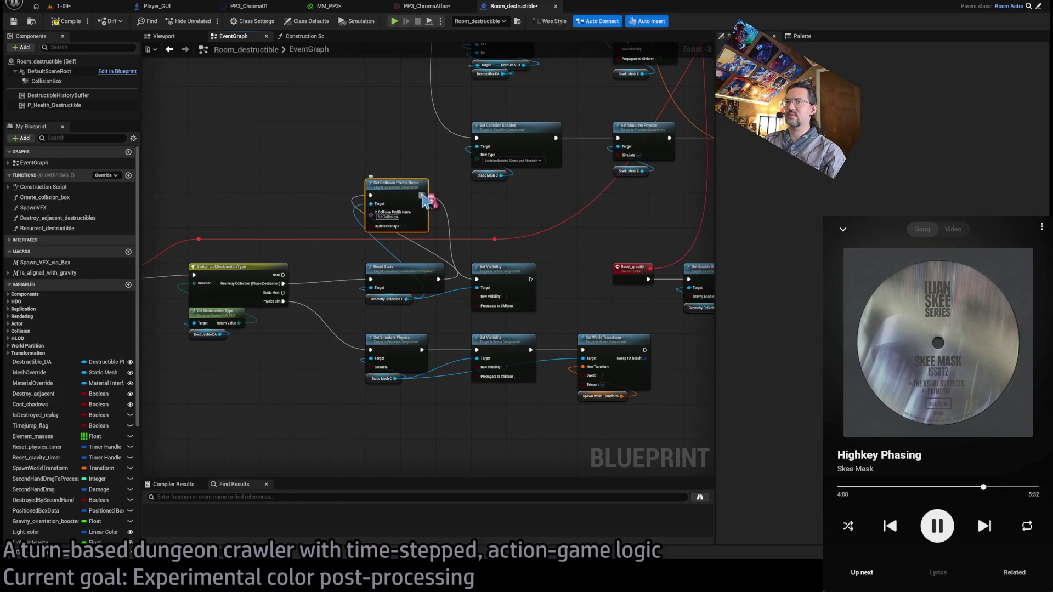
Center the NoCollision profile node in the graph, then compile the Room_destructible blueprint.
scroll(364, 301, up, 1)
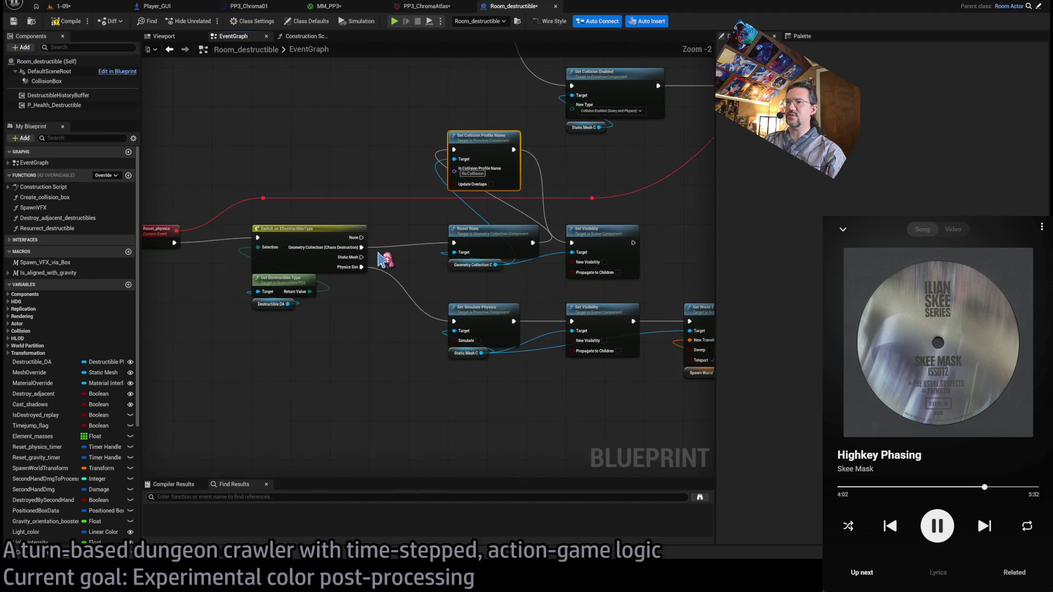
scroll(384, 259, down, 3)
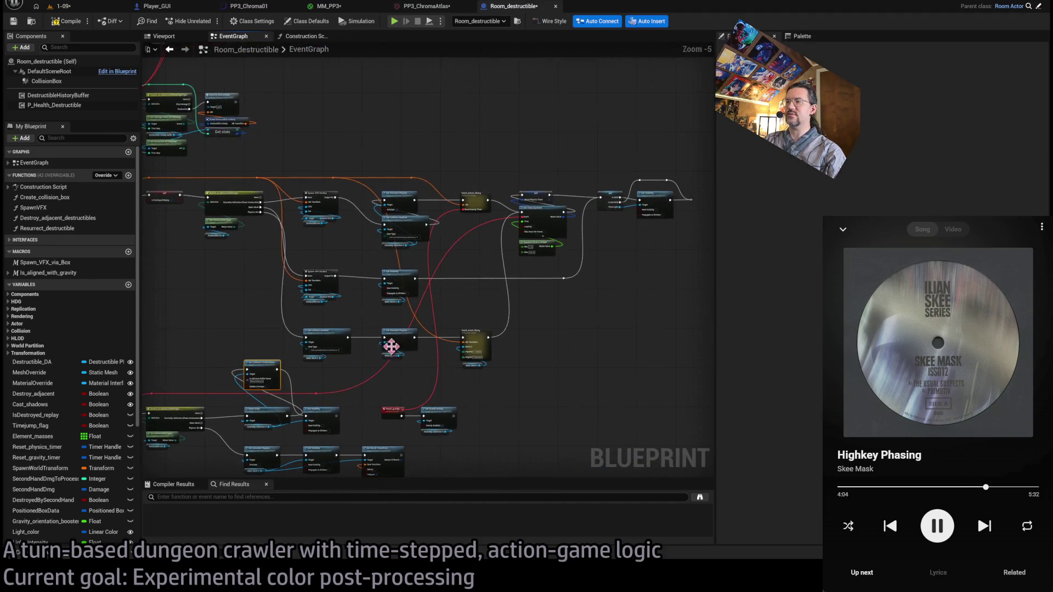
scroll(491, 304, up, 3)
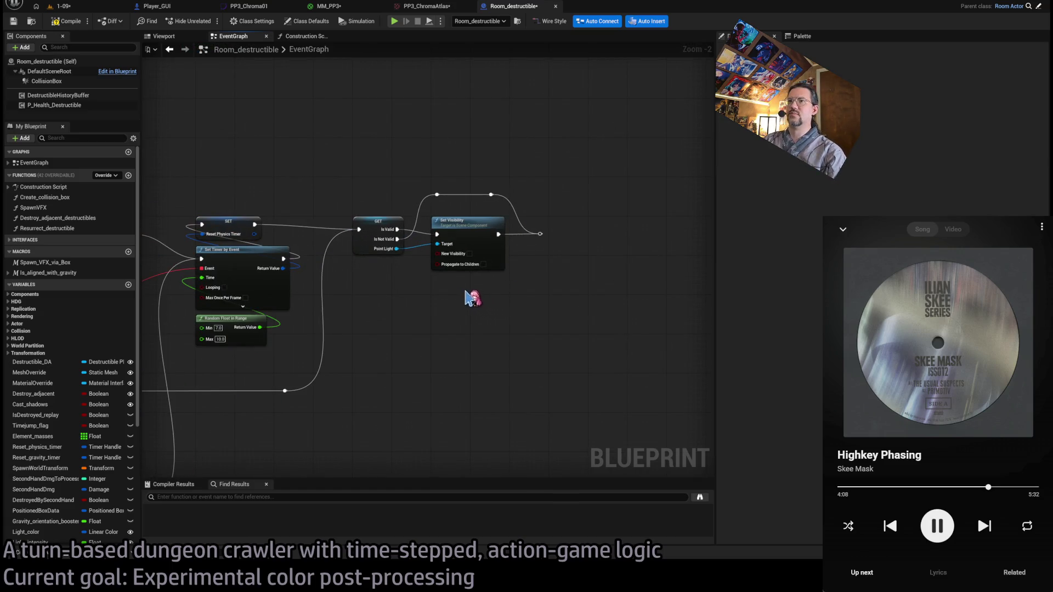
scroll(458, 299, down, 3)
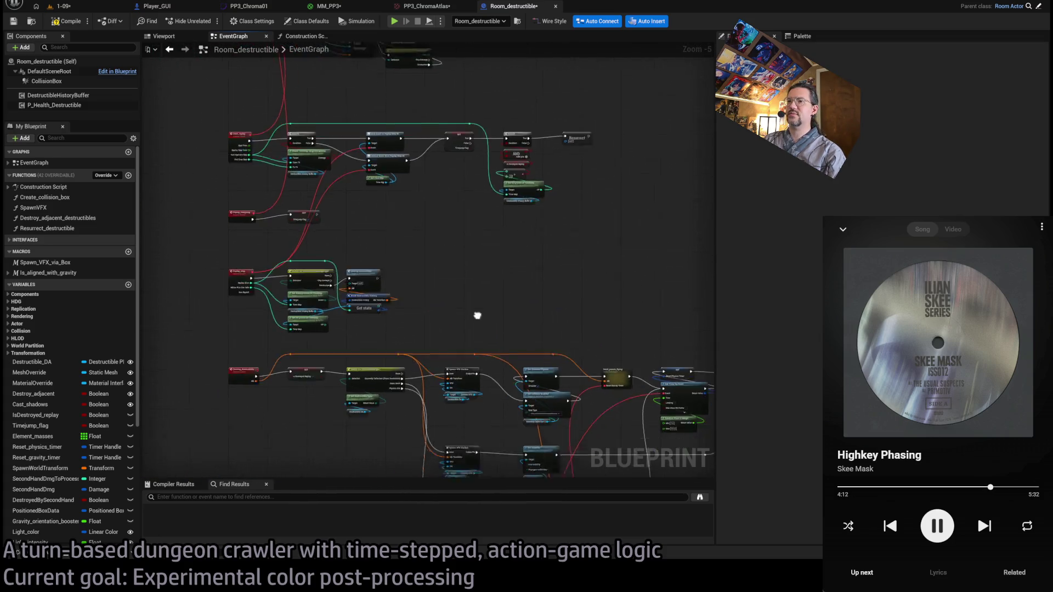
scroll(476, 304, up, 2)
scroll(461, 216, down, 2)
scroll(450, 195, up, 5)
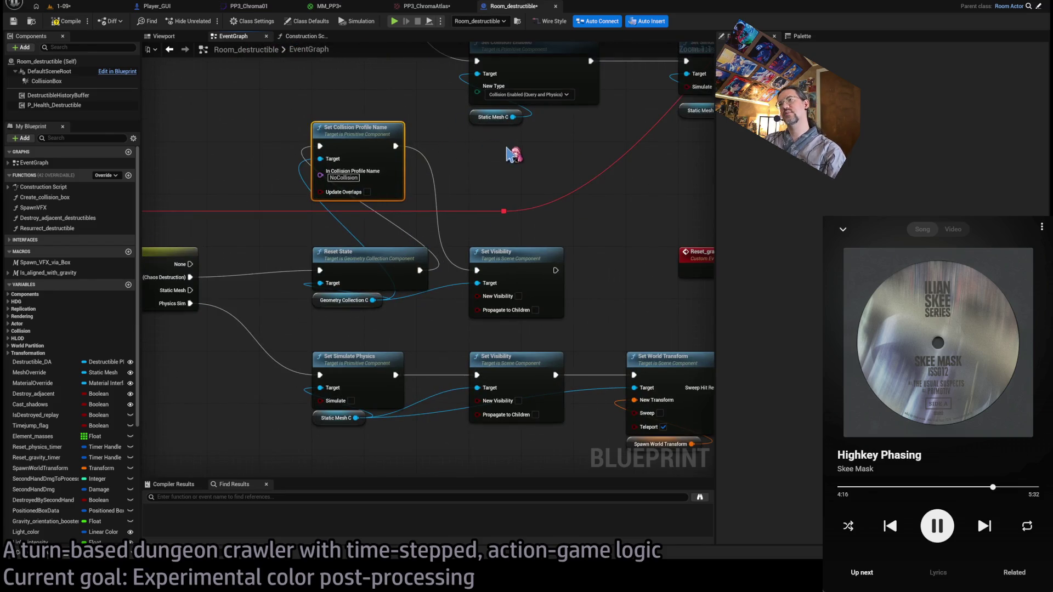
scroll(513, 155, down, 3)
scroll(495, 173, down, 2)
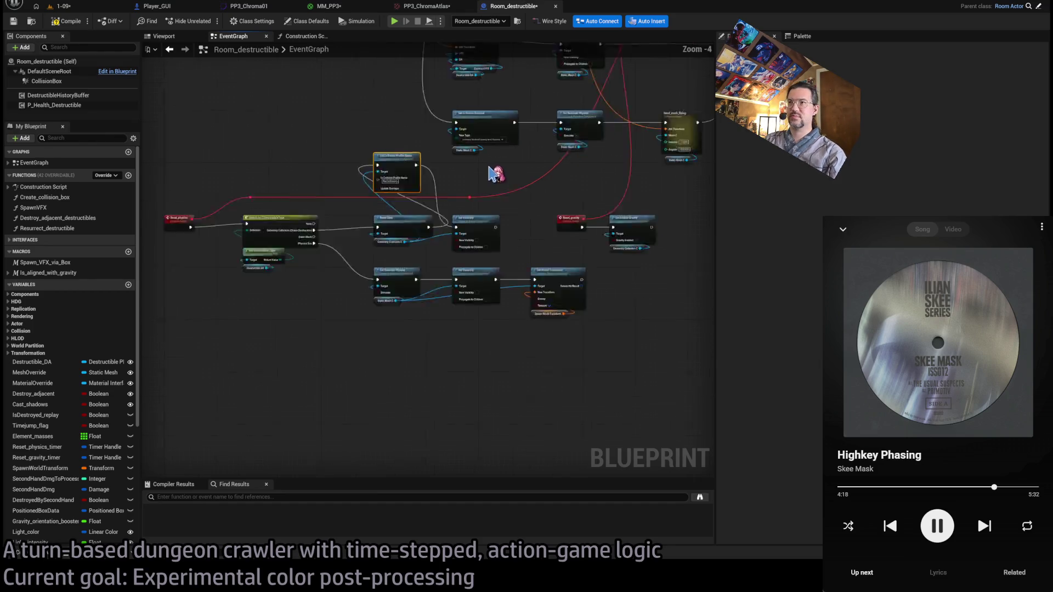
scroll(494, 183, down, 1)
scroll(493, 206, up, 2)
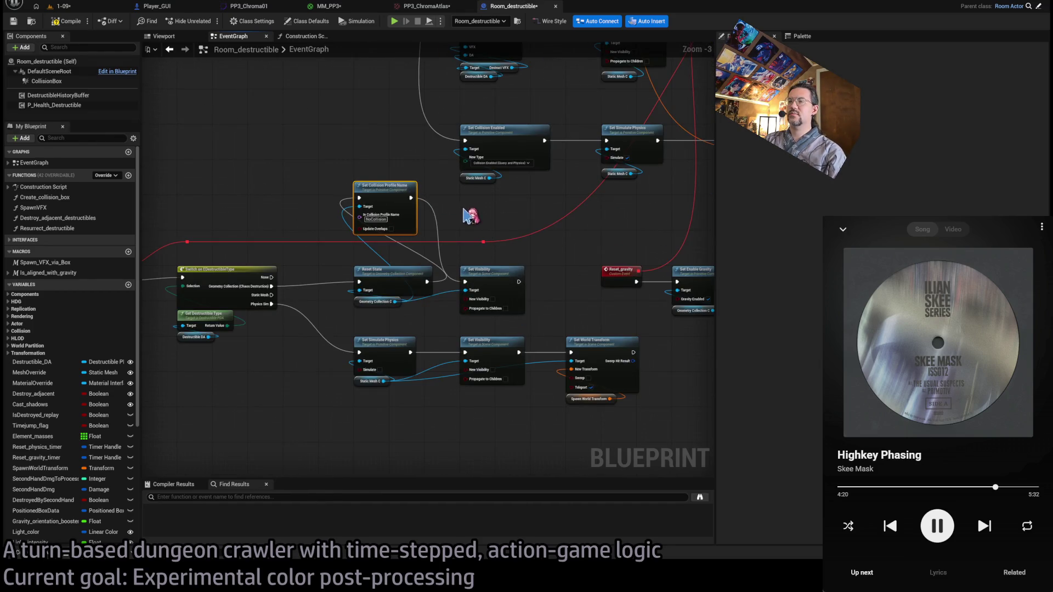
scroll(467, 214, down, 2)
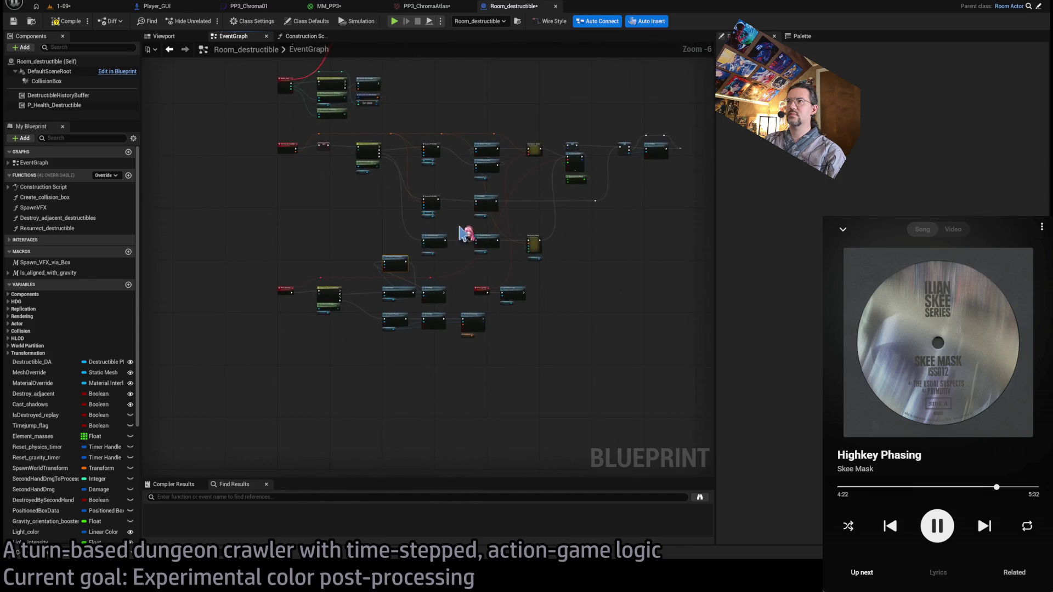
scroll(435, 196, up, 2)
scroll(478, 242, down, 1)
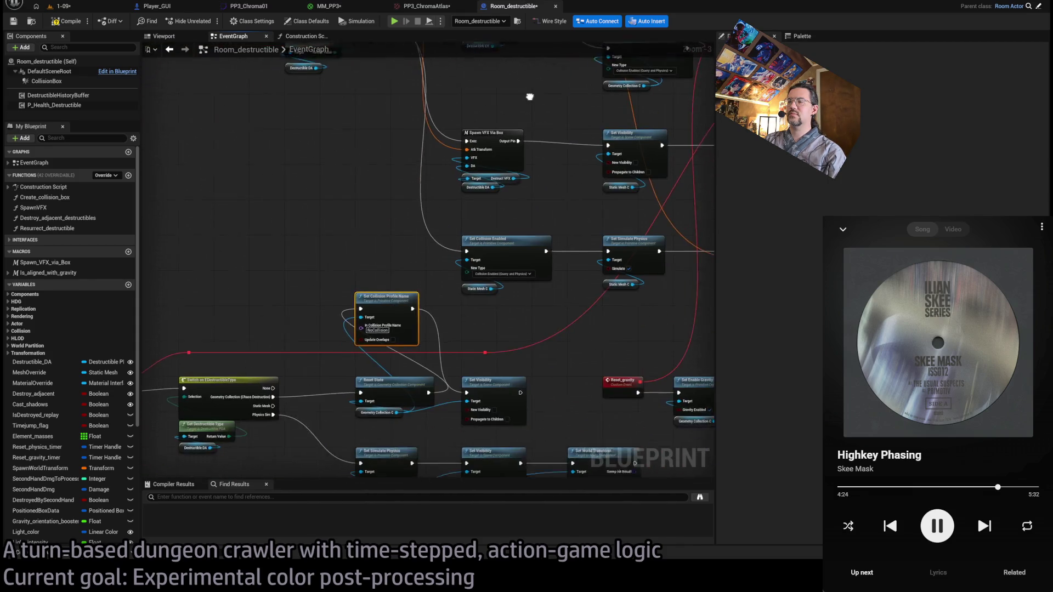
drag(478, 228, 490, 168)
mouse_move(422, 198)
mouse_down()
mouse_move(379, 220)
mouse_move(390, 194)
mouse_up()
scroll(390, 194, up, 3)
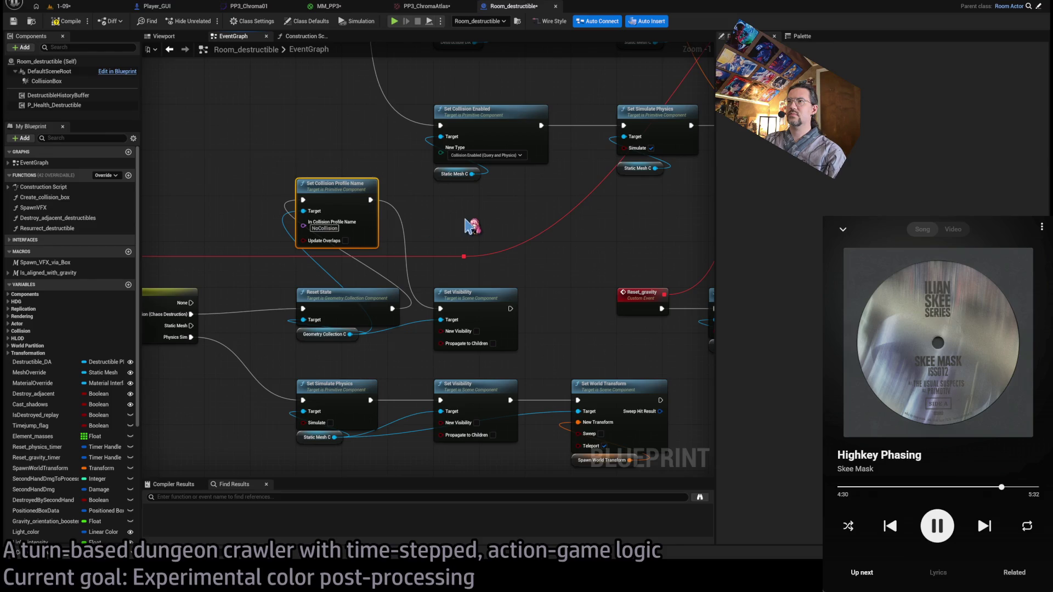
mouse_move(496, 217)
mouse_down()
mouse_move(505, 204)
mouse_move(476, 246)
mouse_move(348, 301)
mouse_up()
scroll(348, 301, down, 4)
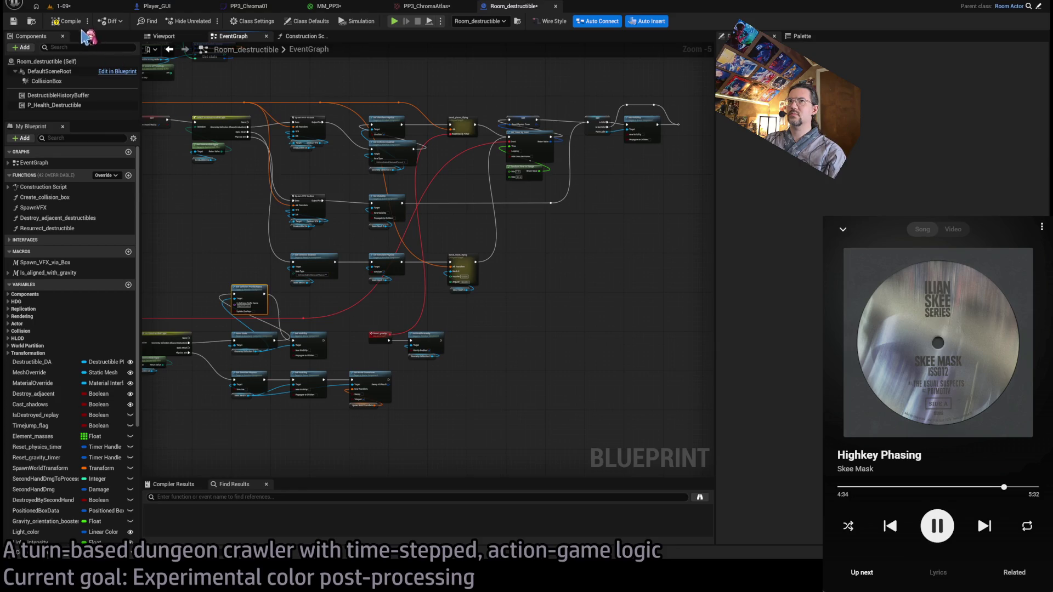
click(67, 21)
Start a play-in-editor session of level 1-09 and play the first turns near the barrels.
click(85, 8)
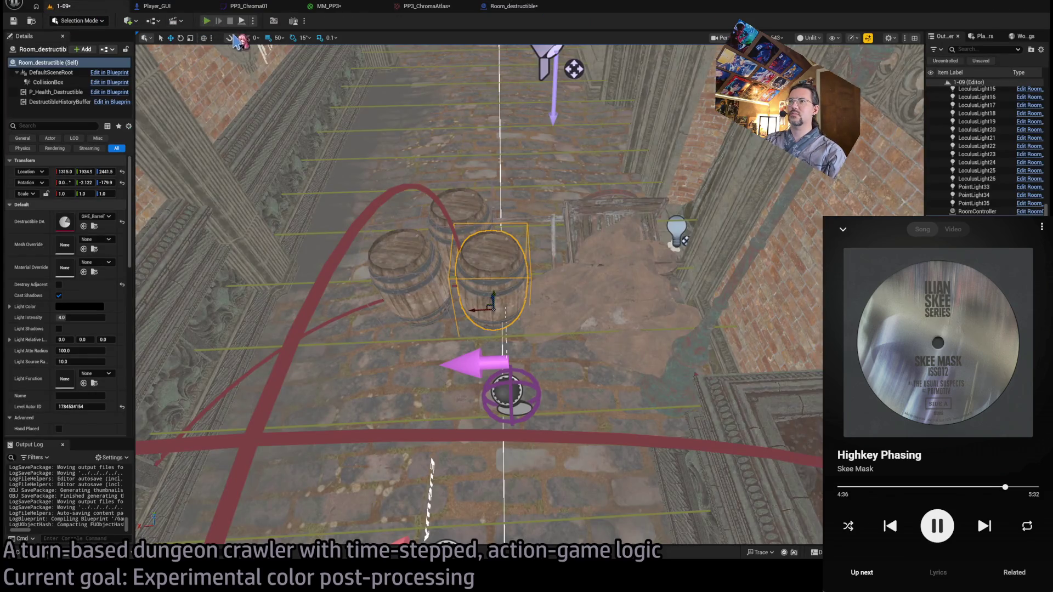
key(alt+p)
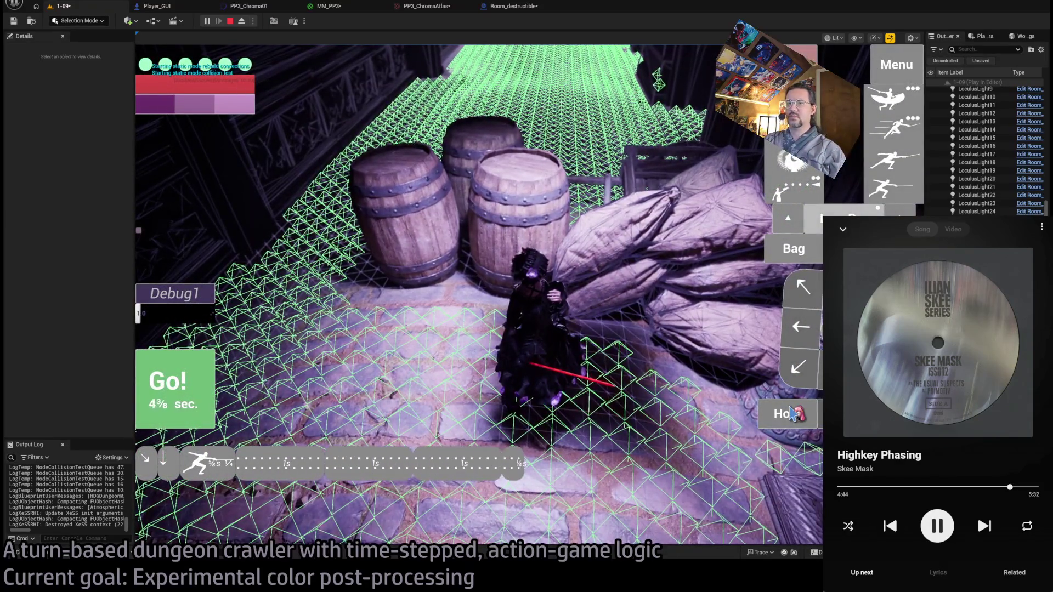
click(172, 382)
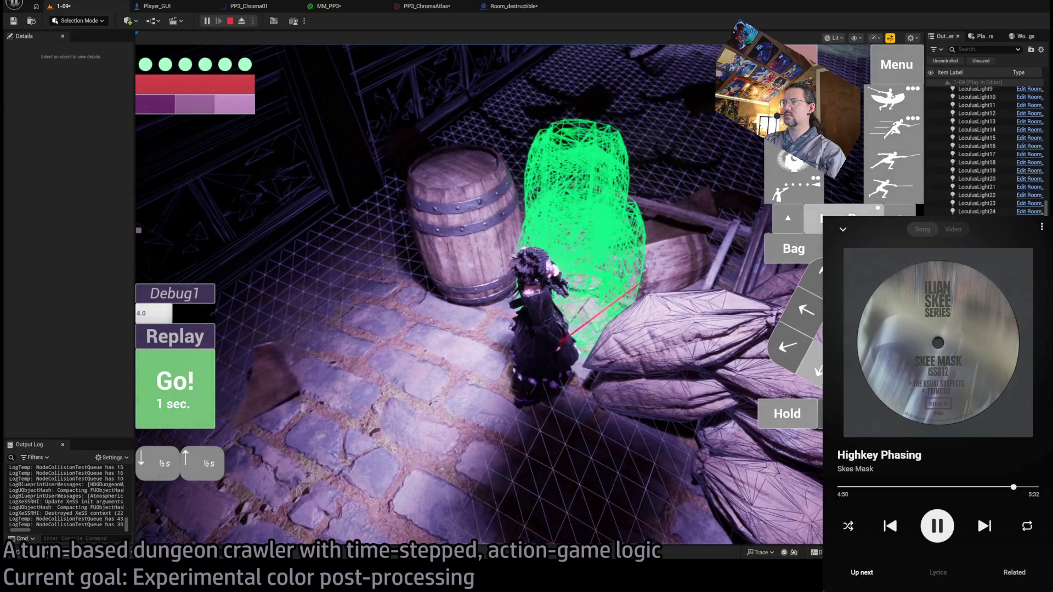
click(305, 412)
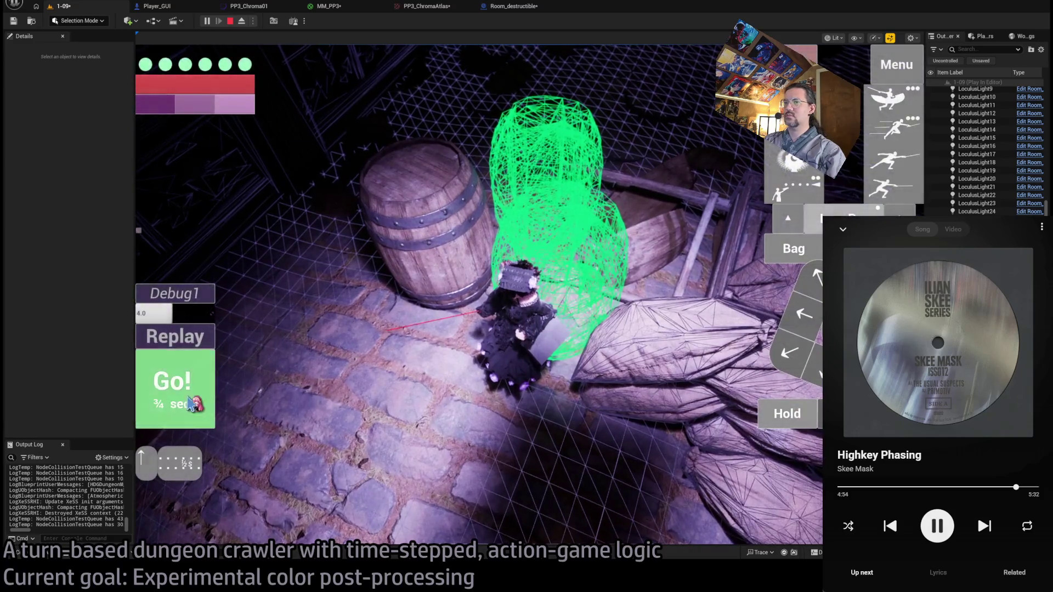
click(211, 375)
click(776, 418)
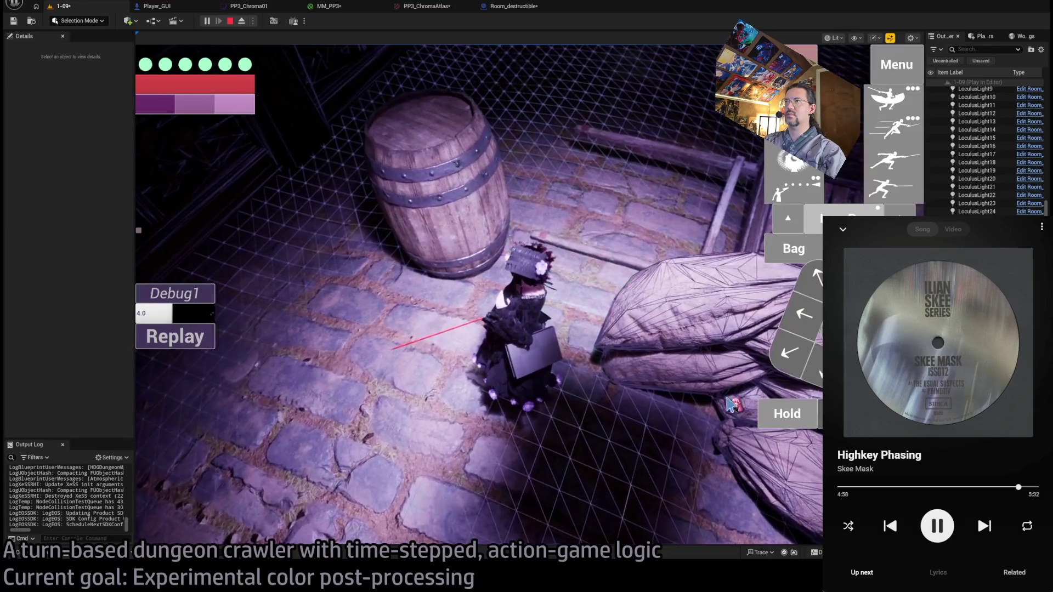
click(583, 354)
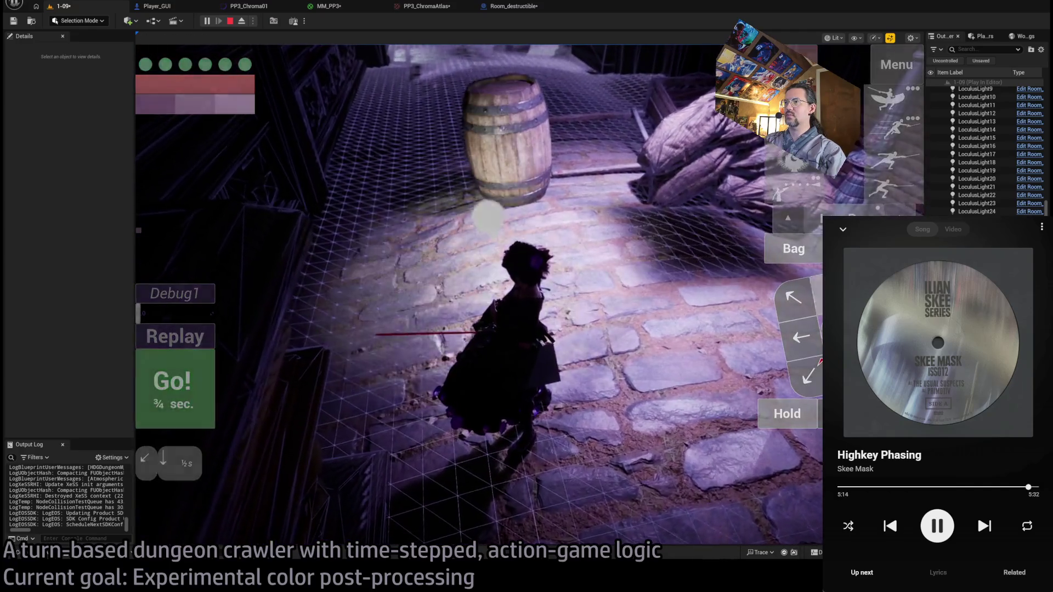
Run four more turns with Go! around the barrels.
click(190, 396)
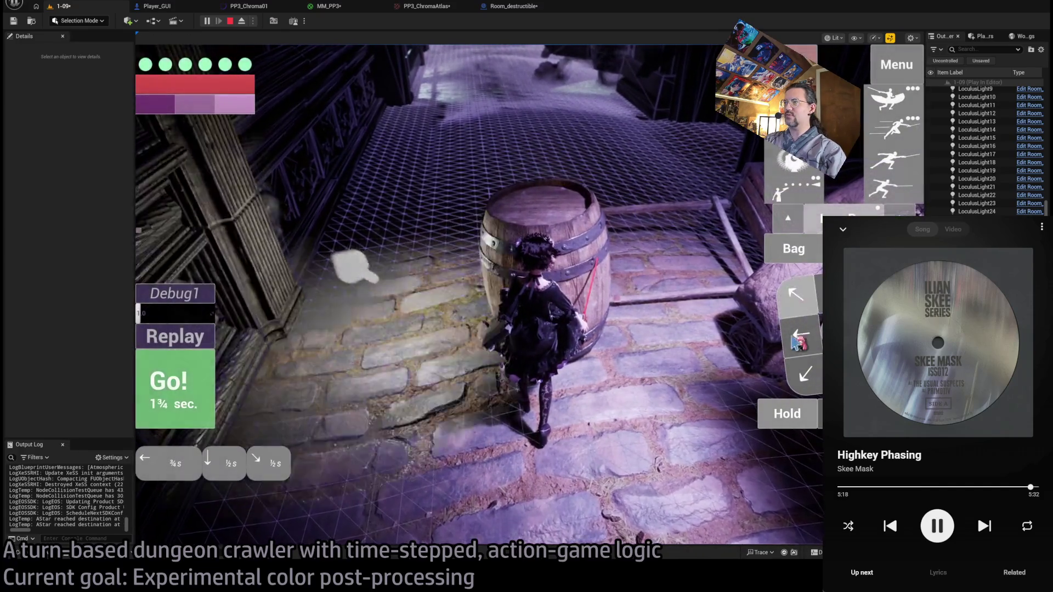
click(190, 415)
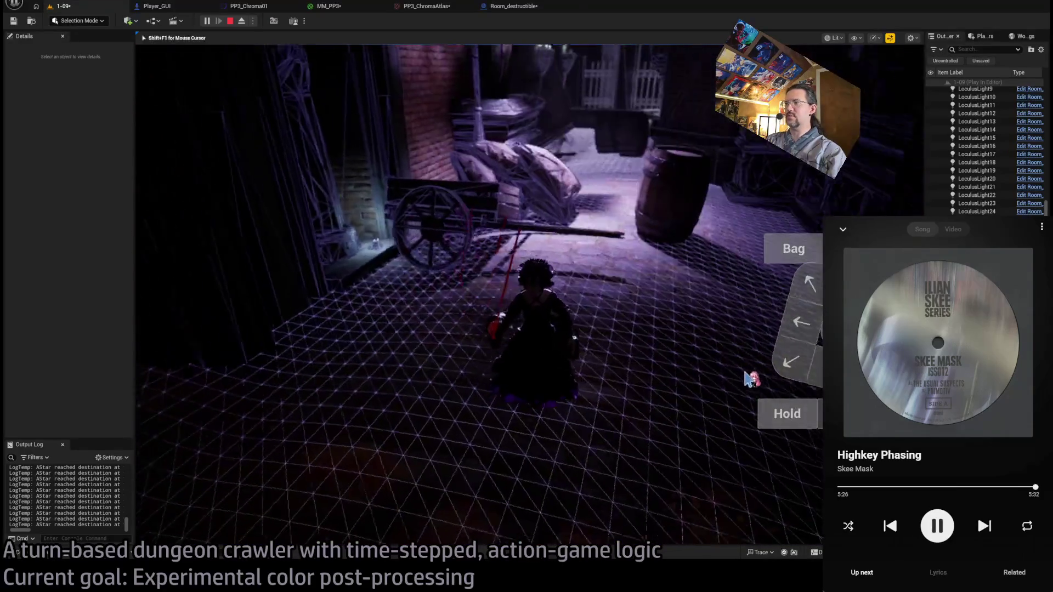
click(189, 406)
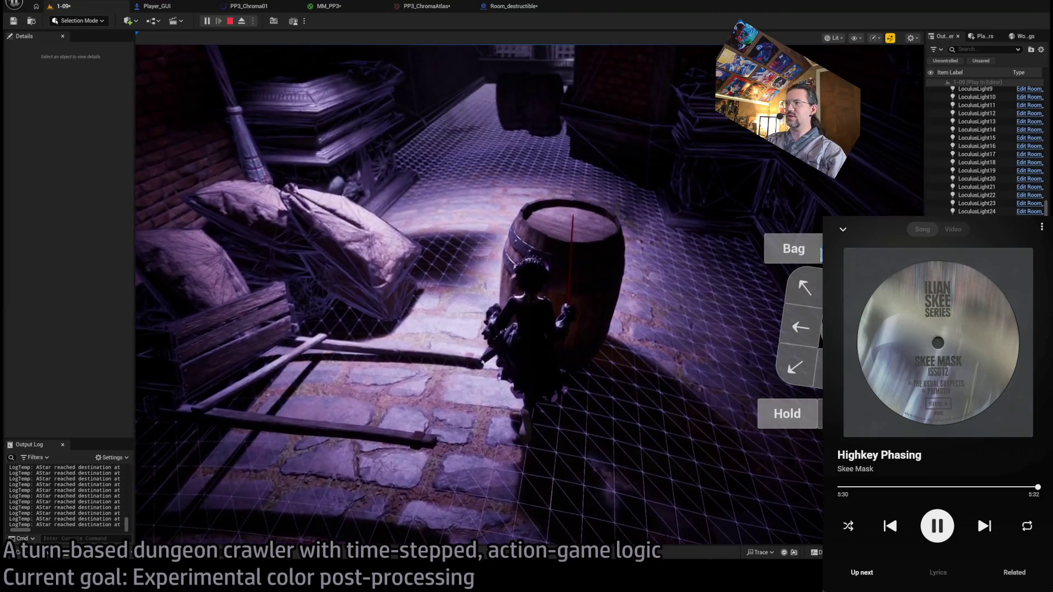
click(184, 402)
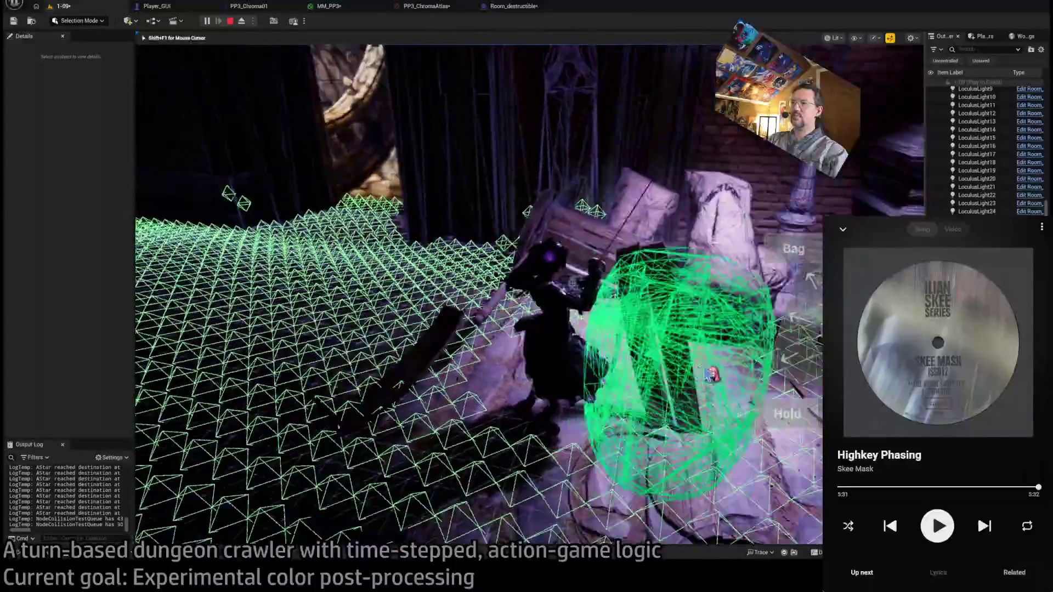
Stop the play session, resume the music, and collapse the now-playing view.
key(Escape)
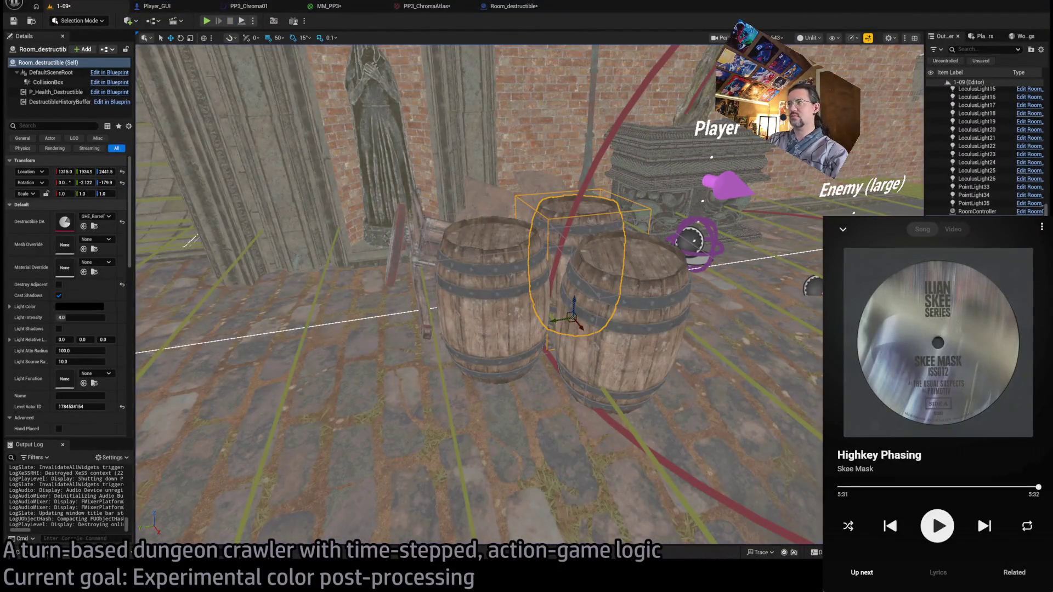
click(921, 528)
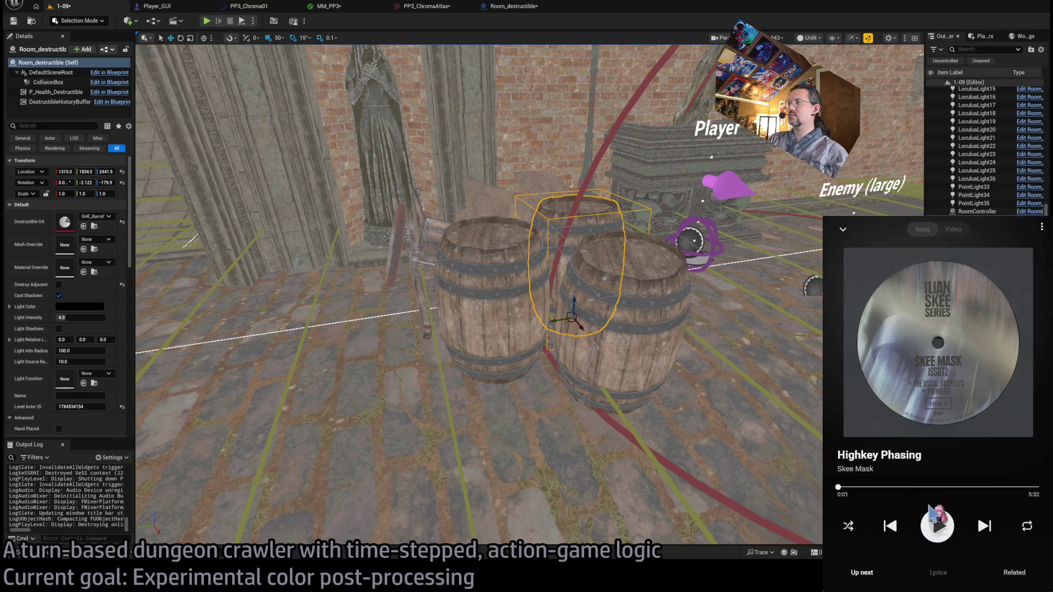
click(843, 230)
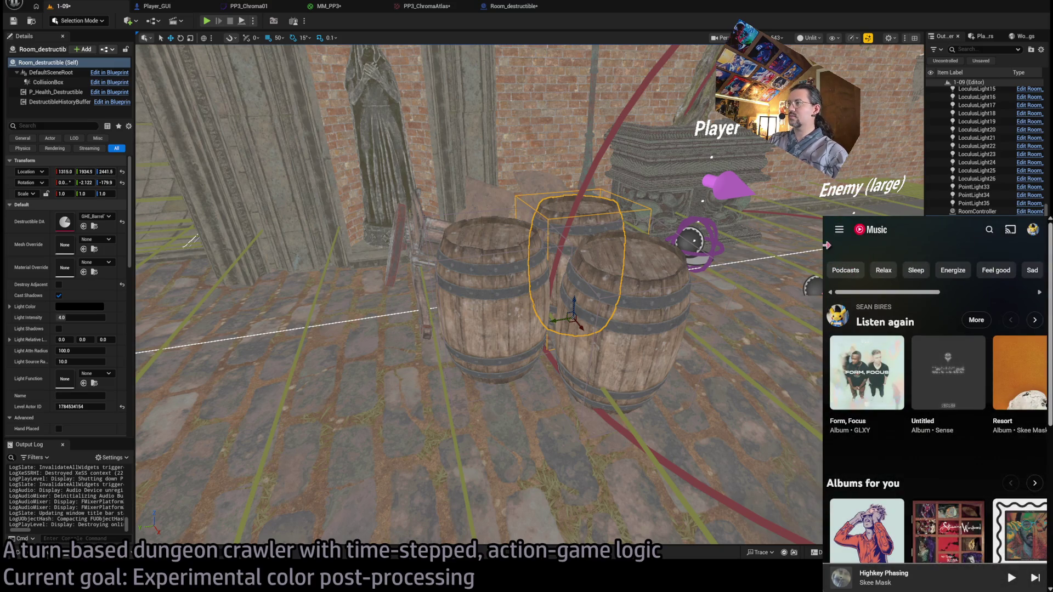
Widen the music window and scroll through the YouTube Music home page mixes.
drag(827, 245, 327, 245)
scroll(617, 470, down, 4)
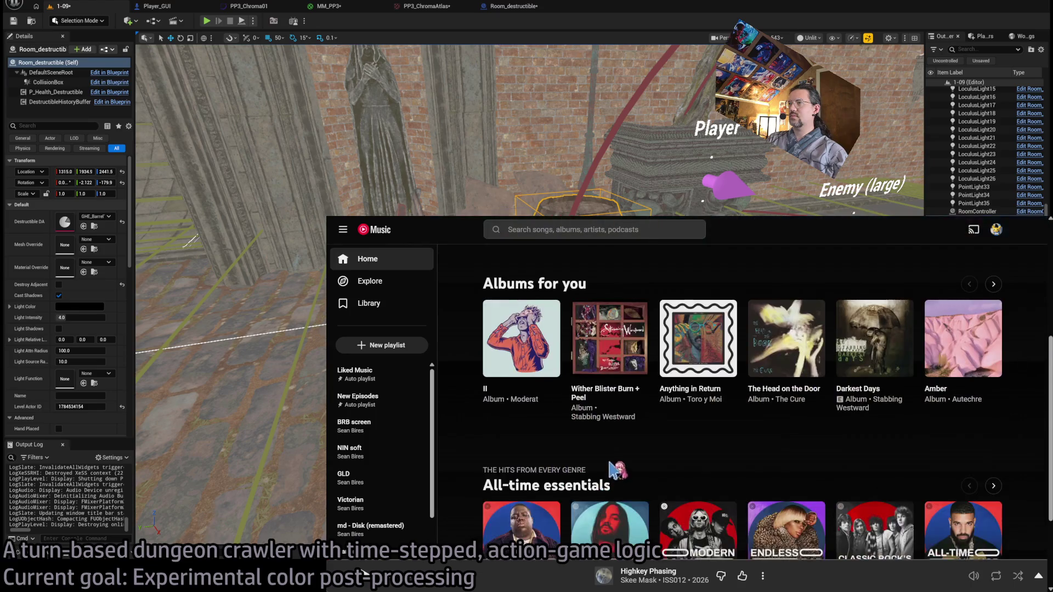
scroll(611, 465, down, 8)
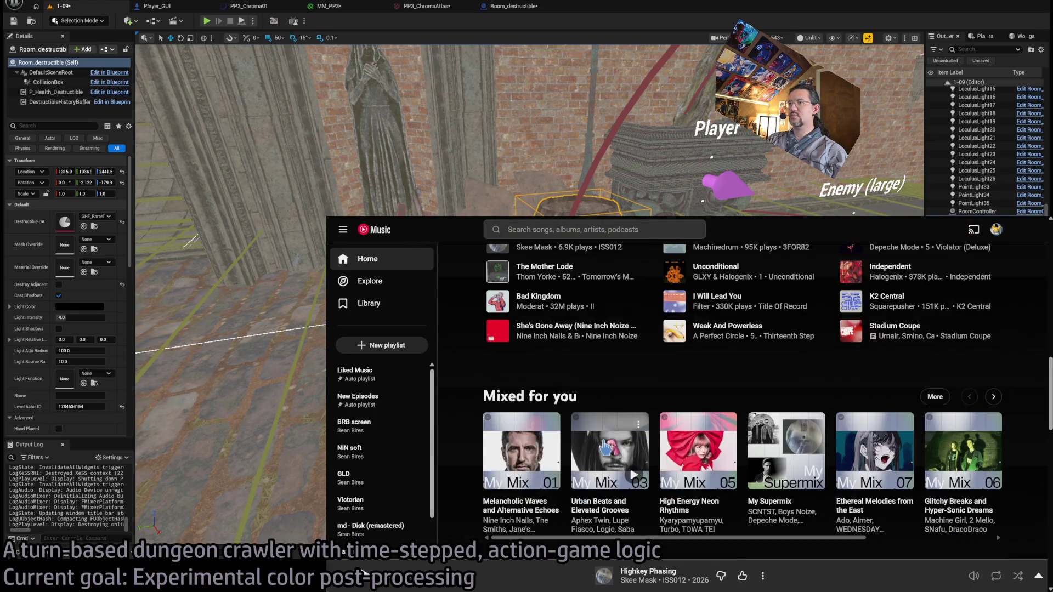
scroll(605, 447, down, 4)
Check ChatGPT briefly, then return to Unreal's Room_destructible Blueprint event graph.
key(alt+Tab)
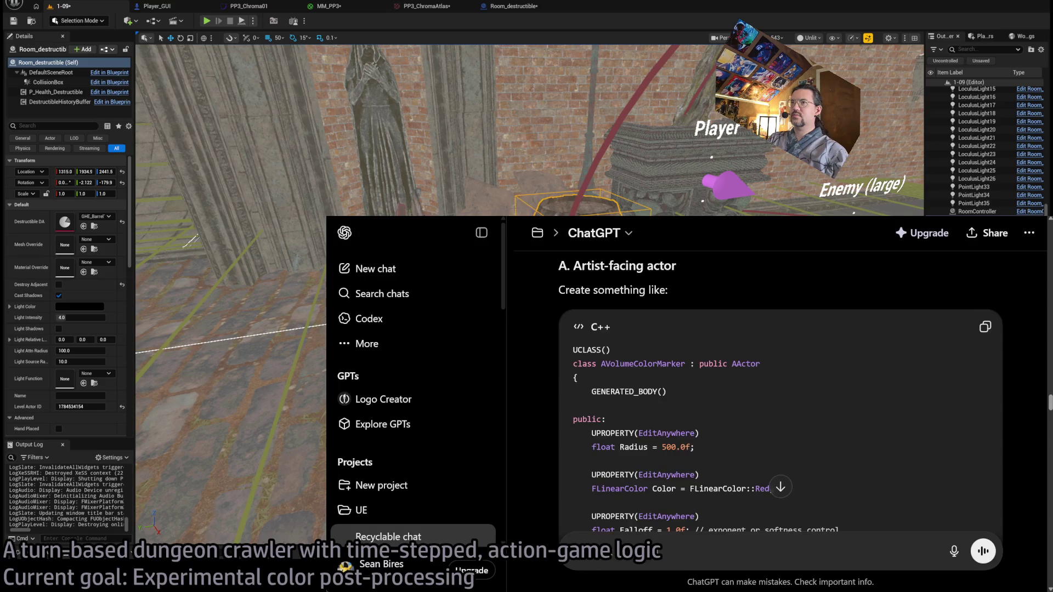
key(alt+Tab)
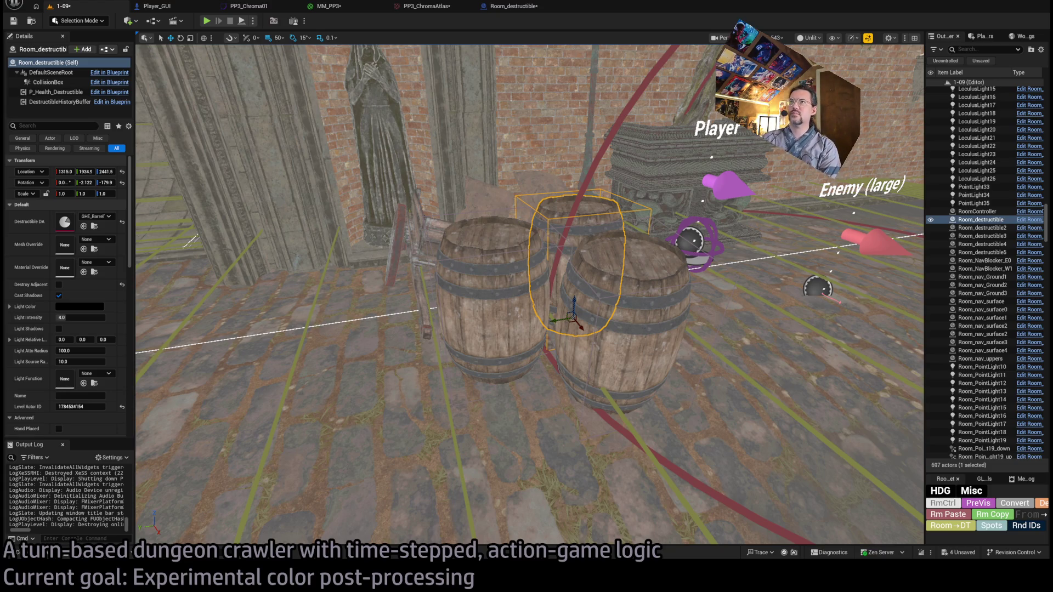
click(510, 6)
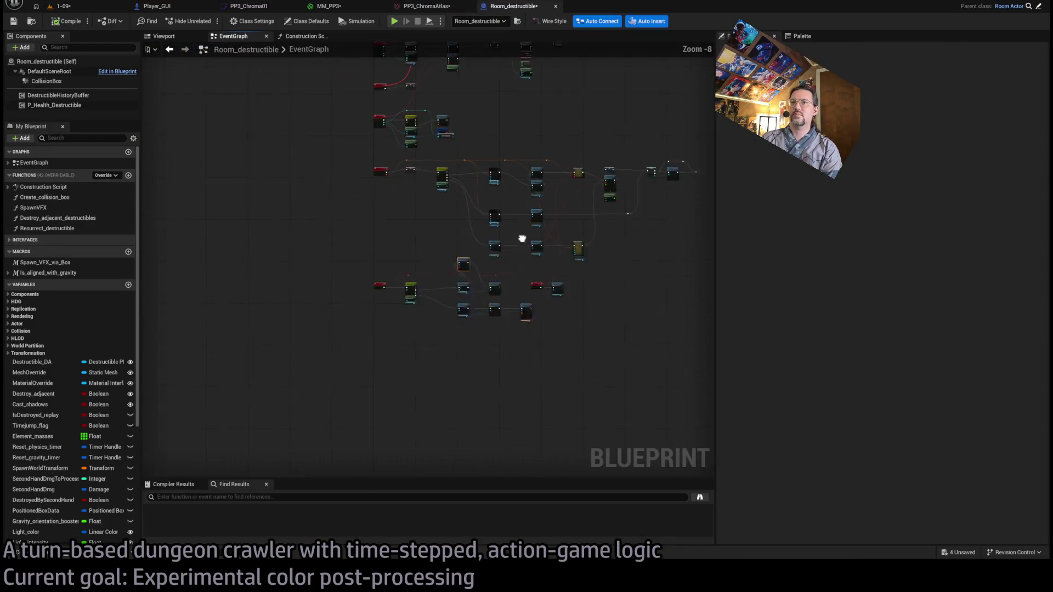
Add a node after Set World Transform at the reset chain's end, then replay level 1-09.
scroll(522, 239, up, 4)
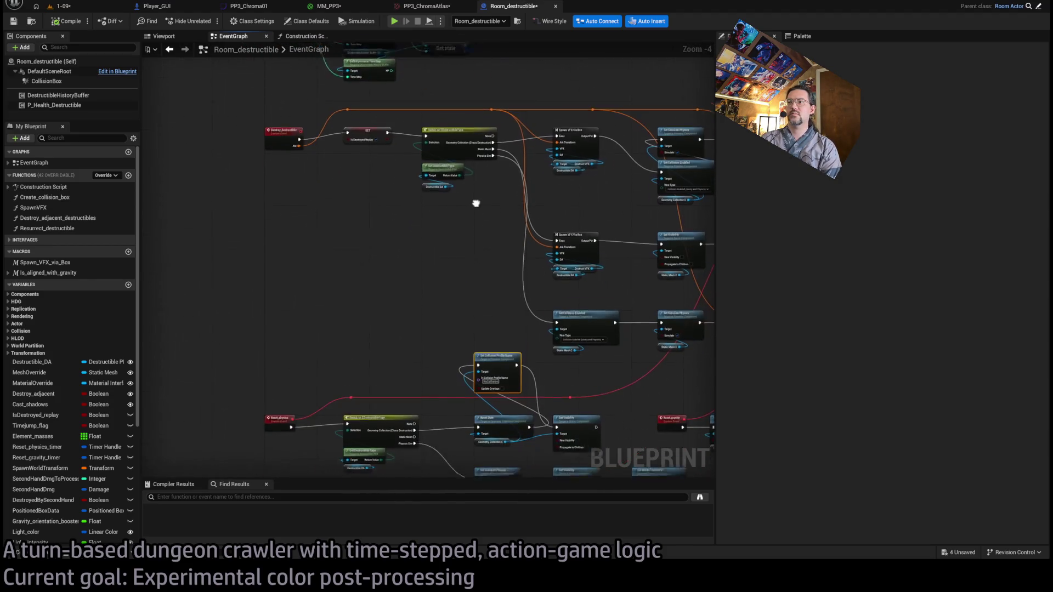
mouse_move(476, 203)
mouse_down()
mouse_move(459, 183)
mouse_move(468, 191)
mouse_move(406, 169)
mouse_up()
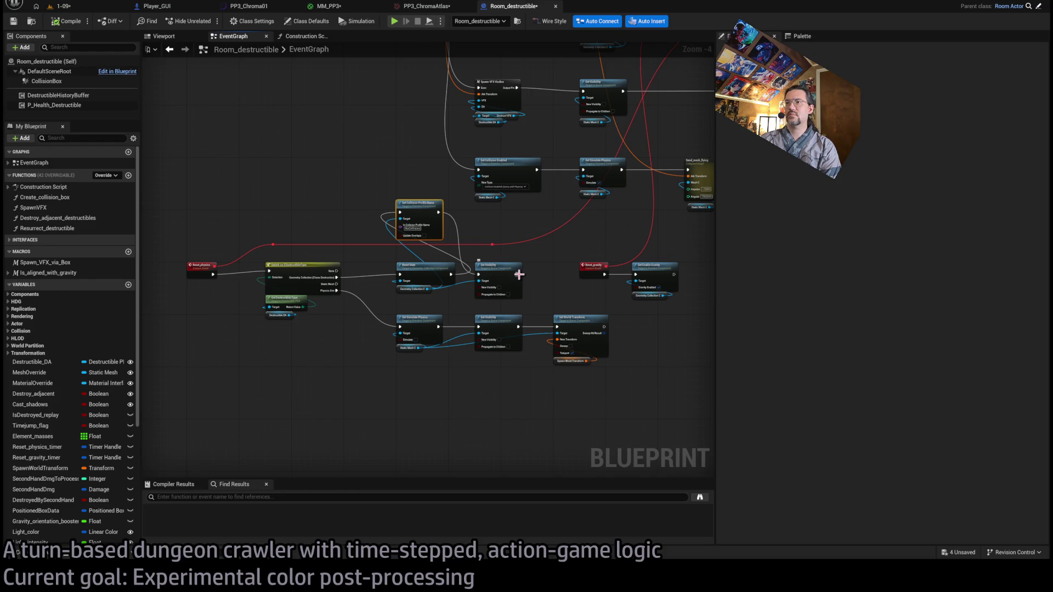
mouse_move(519, 274)
mouse_down()
mouse_move(642, 342)
mouse_move(636, 335)
mouse_up()
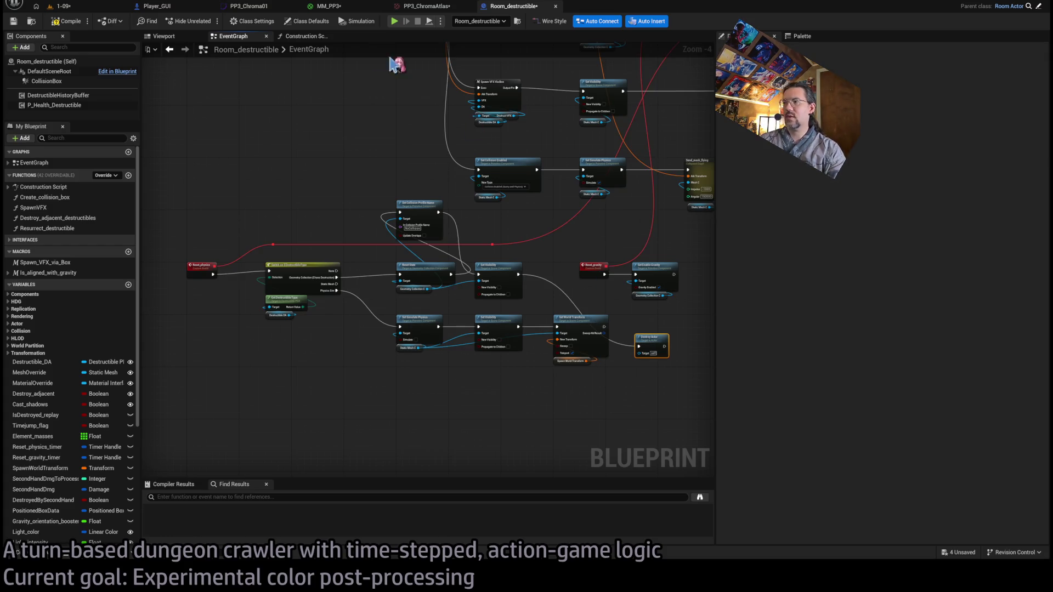
click(95, 8)
key(alt+p)
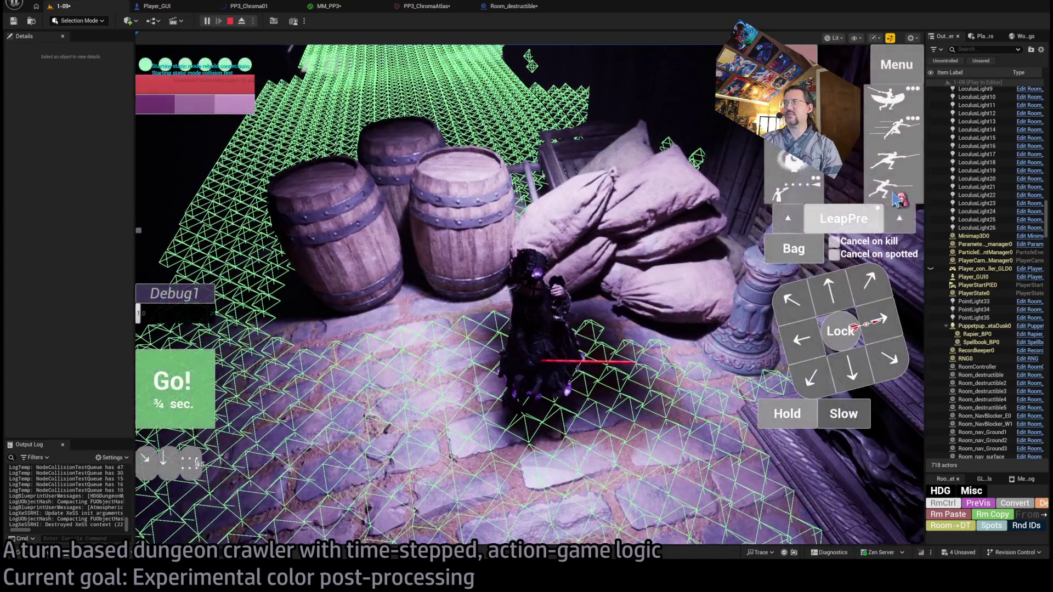
Set Debug1 to 8.0, queue a long Hold, and start the turn.
click(173, 313)
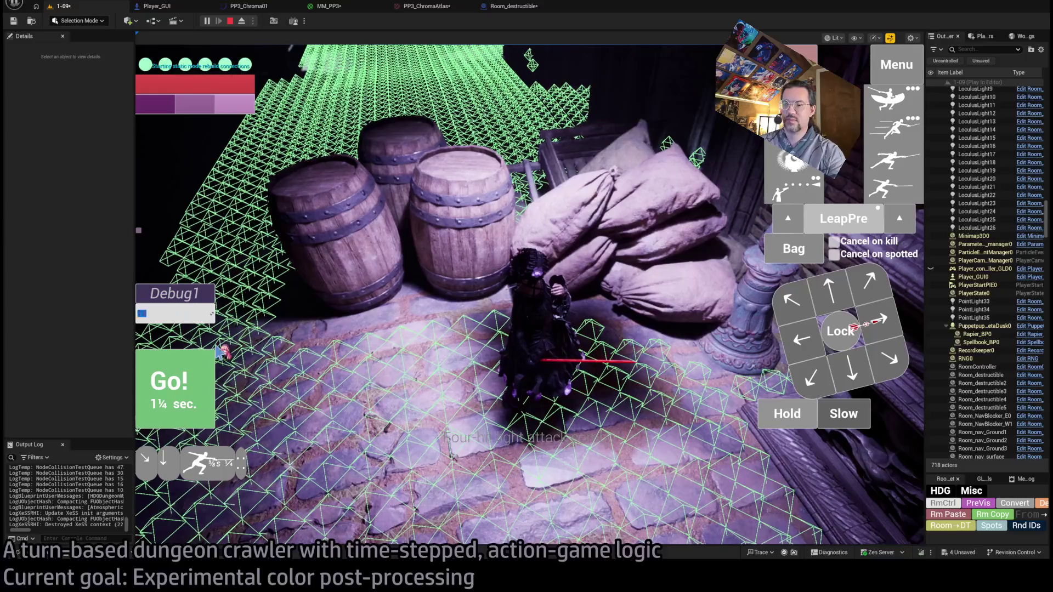
text(8)
key(Return)
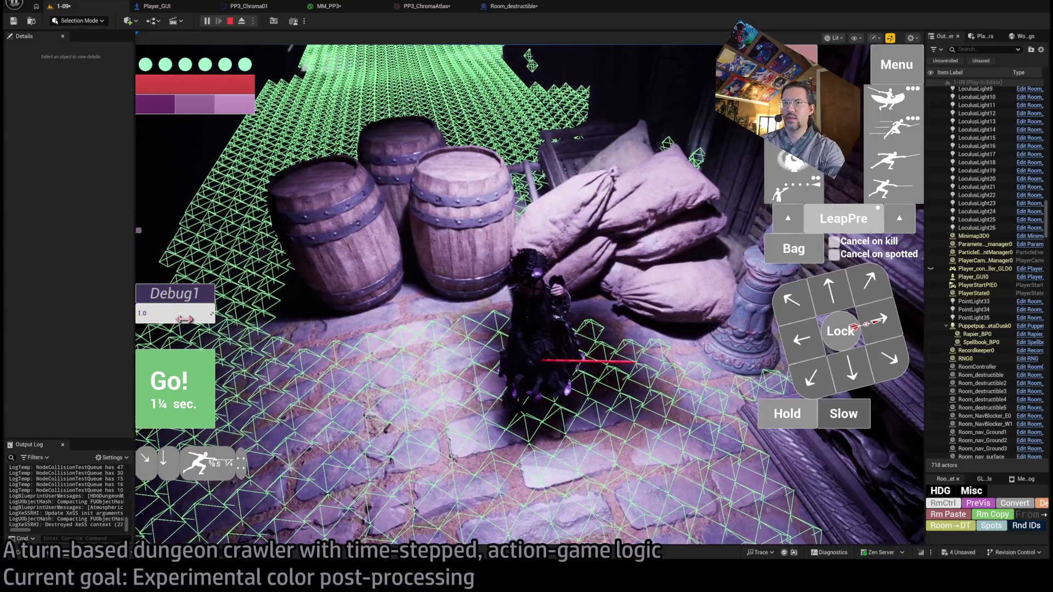
click(785, 415)
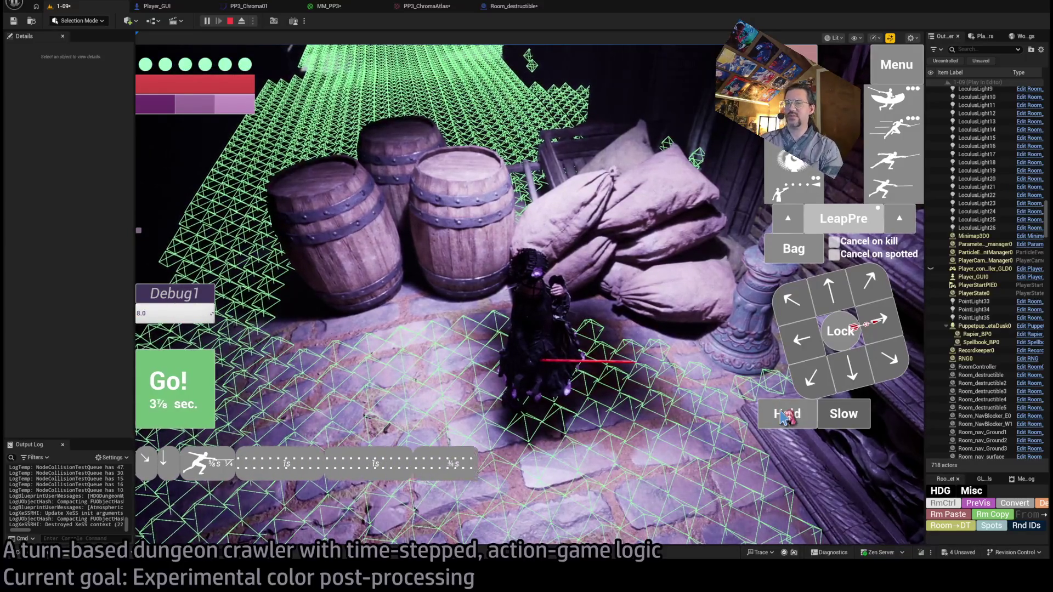
click(785, 415)
click(203, 415)
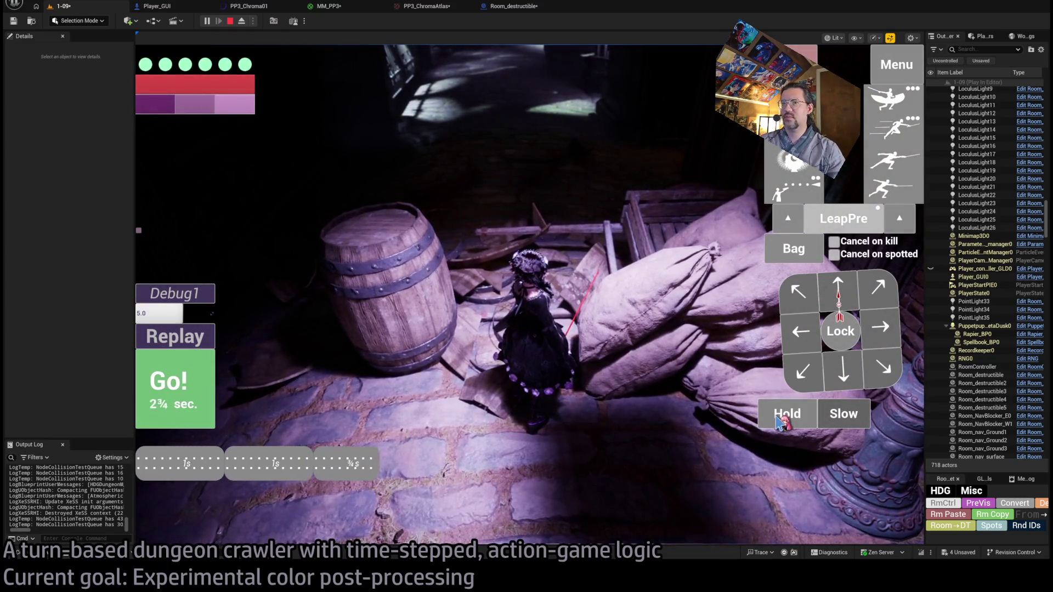
Play several more turns with forward and other move directions, then stop the session.
click(177, 392)
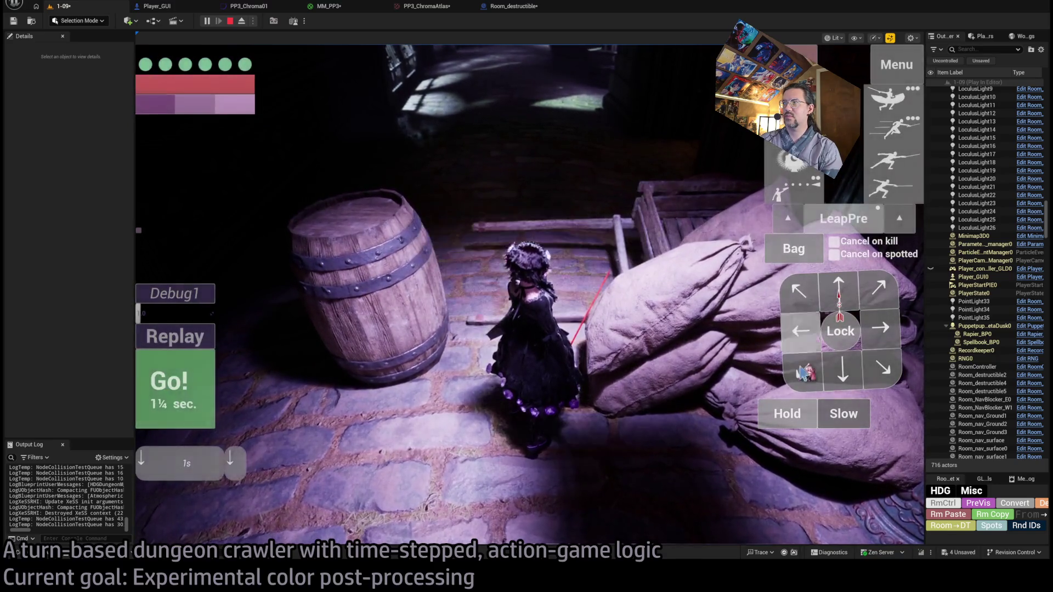
click(317, 390)
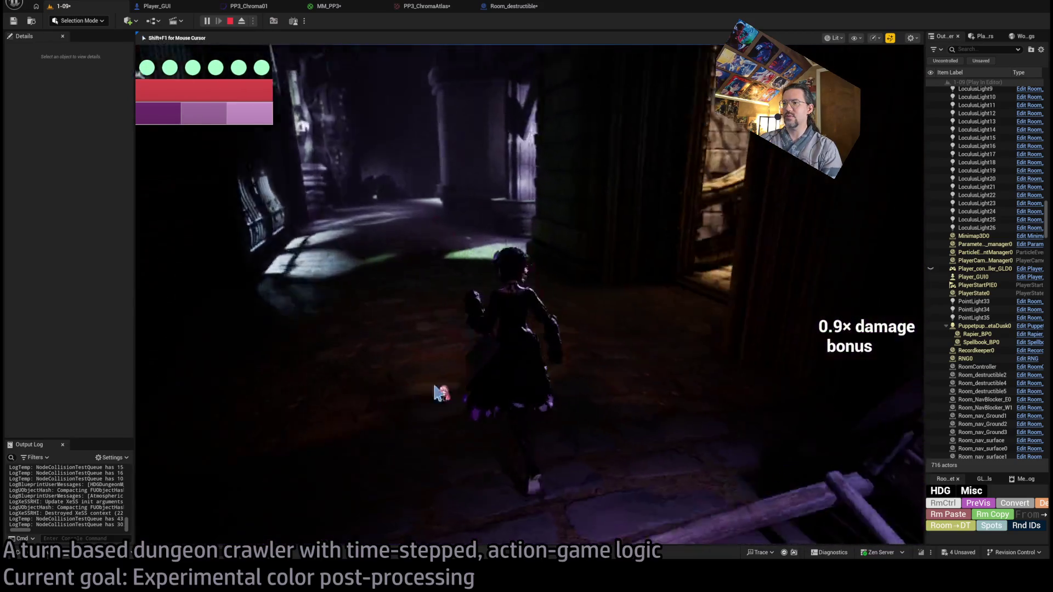
click(838, 292)
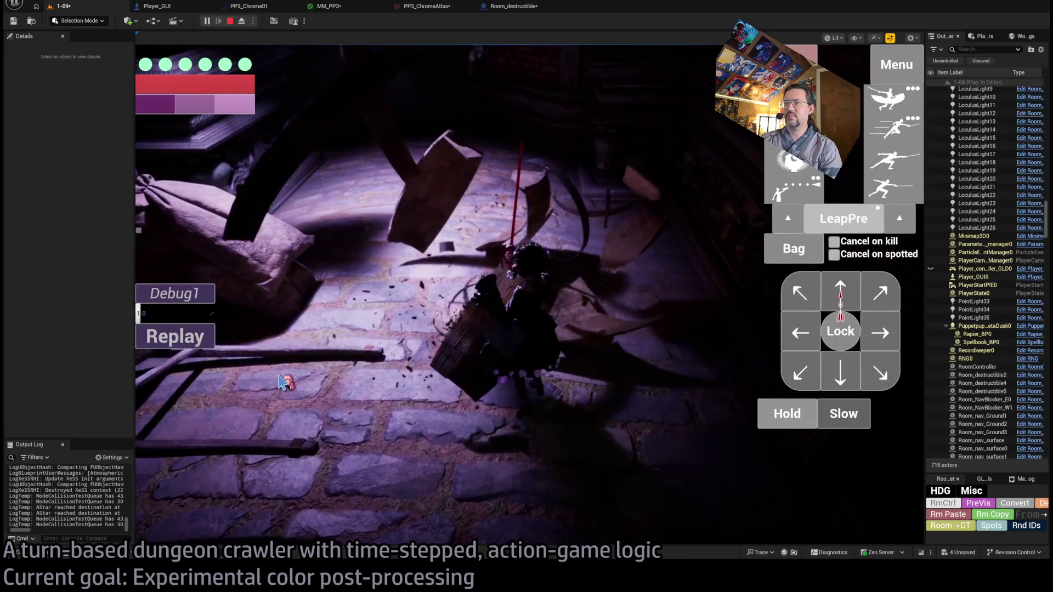
click(175, 407)
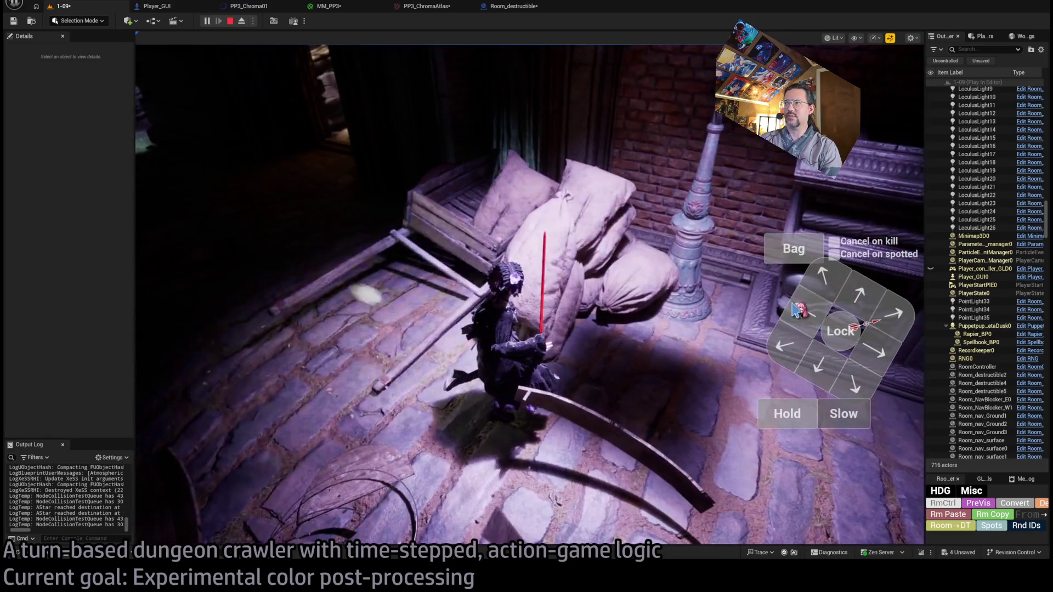
click(796, 311)
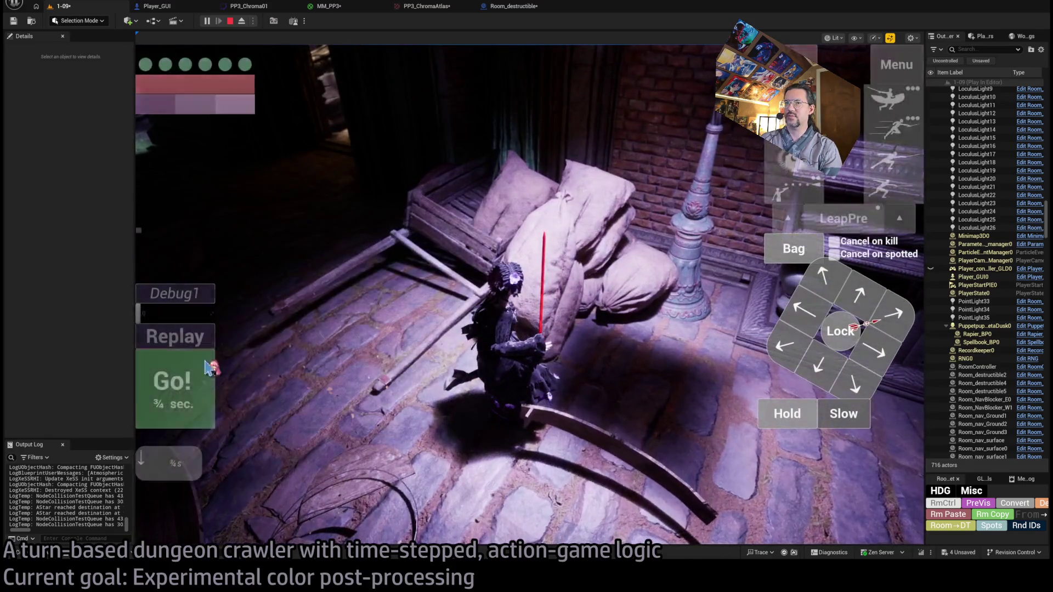
click(197, 378)
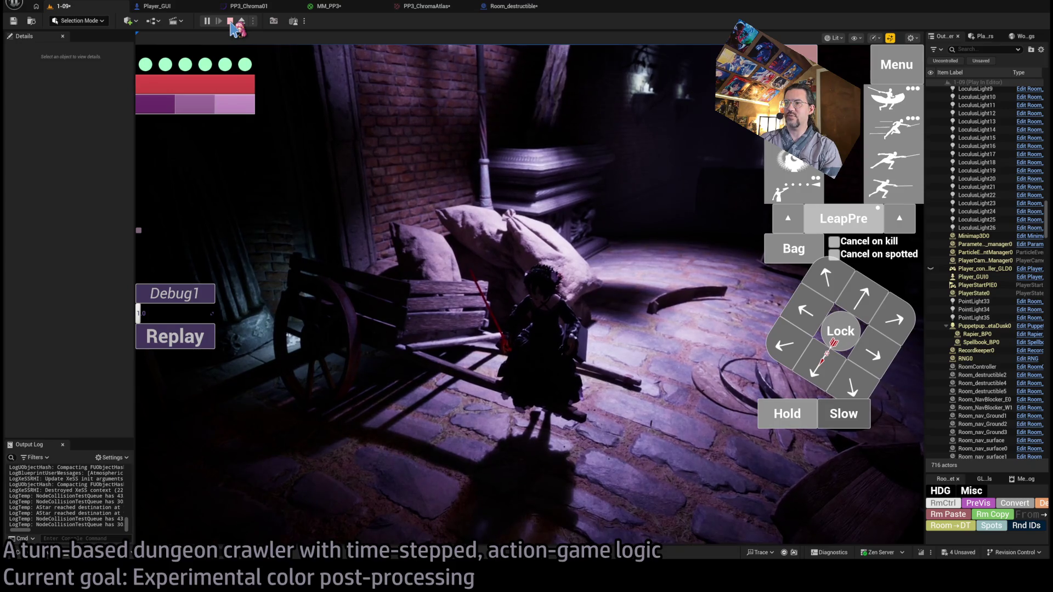
click(231, 22)
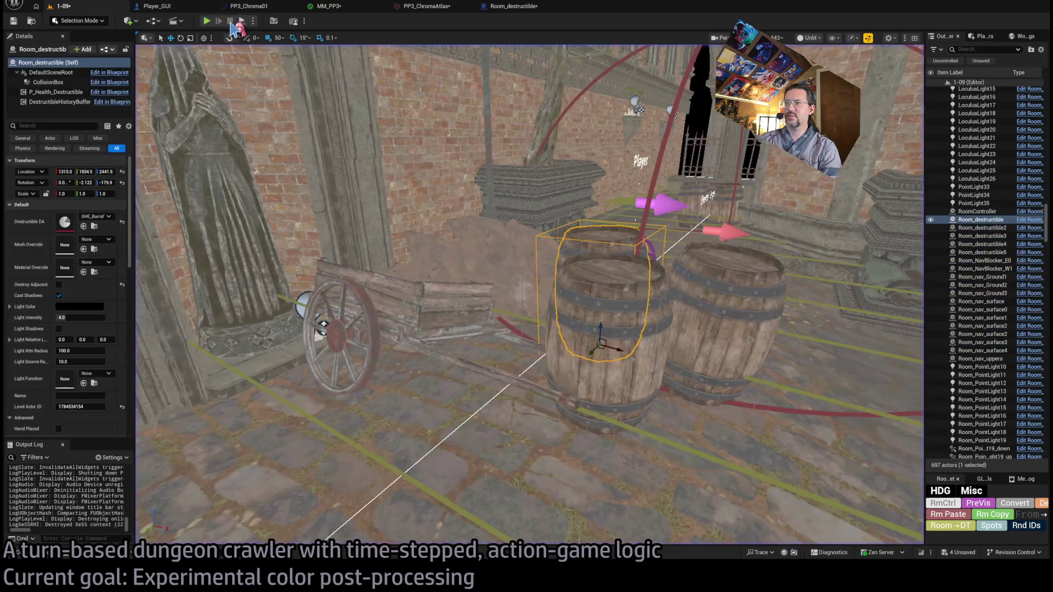
Look over the Room_destructible reset nodes, then relaunch level 1-09 in play-in-editor.
click(510, 7)
scroll(621, 325, up, 2)
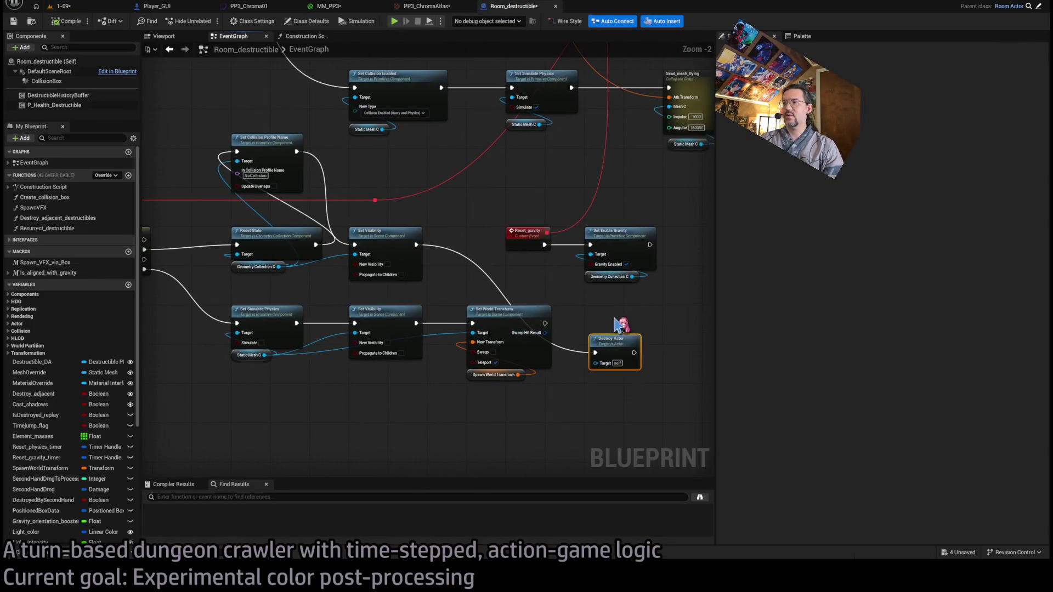
click(64, 6)
key(alt+p)
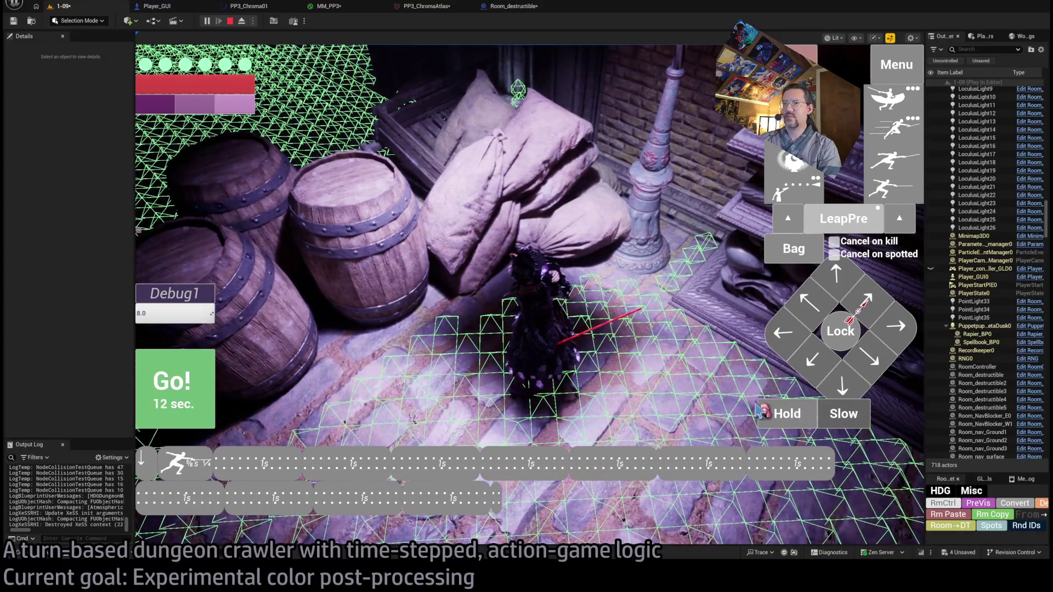
Play the queued 12-second turn, then queue an attack and run it beside the barrels.
click(195, 409)
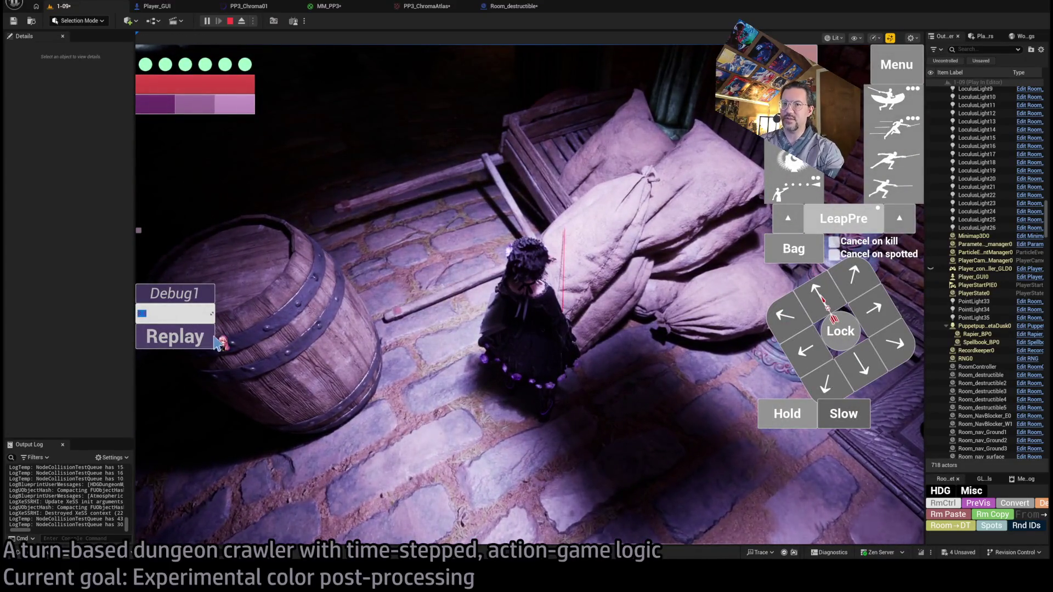
click(784, 321)
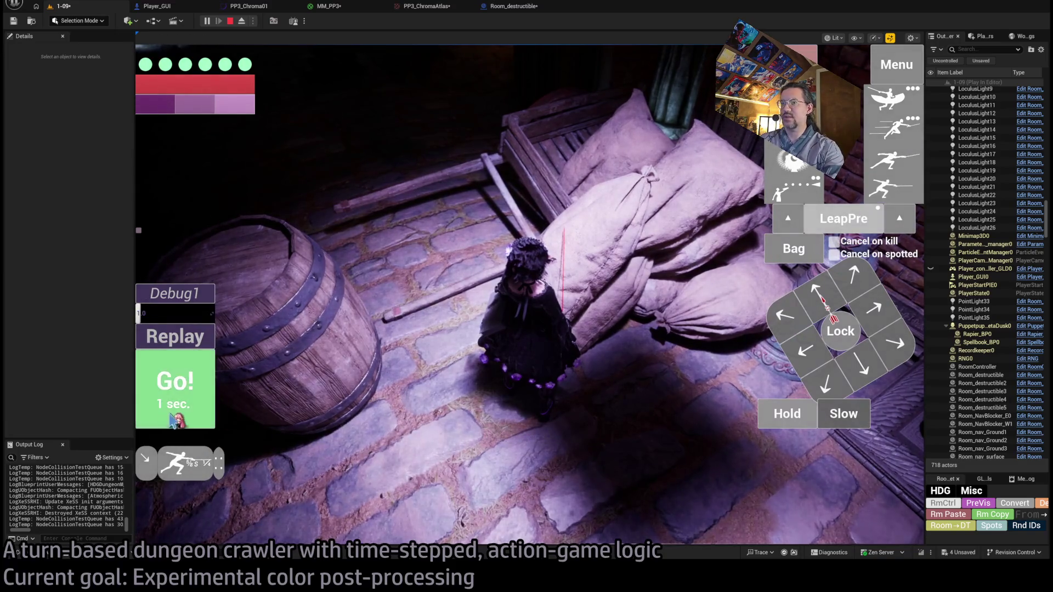
click(175, 422)
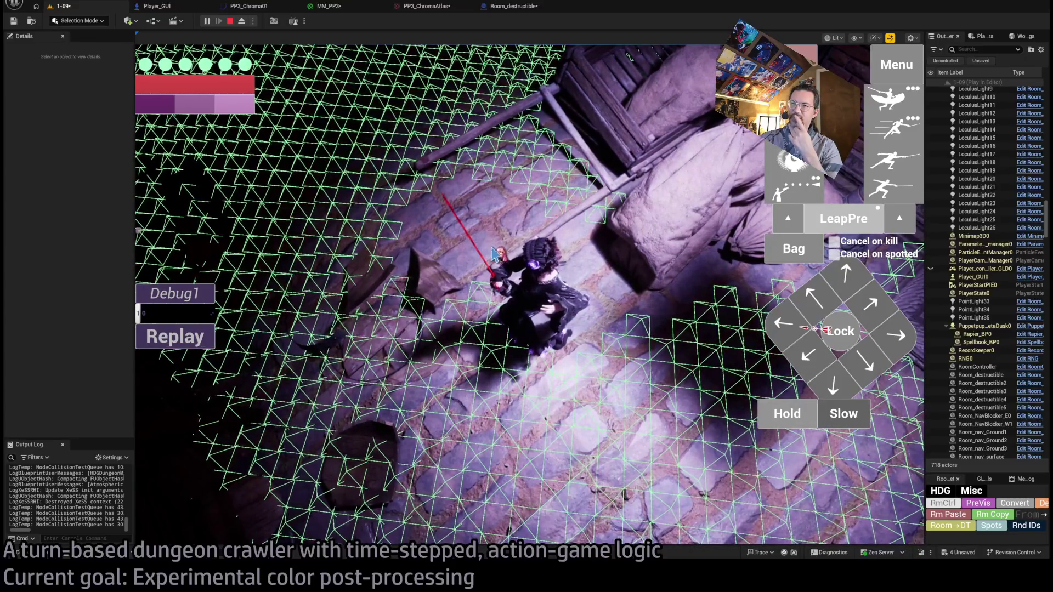
Stop the play test and glance at PP3_ChromaAtlas and Room_destructible before returning to 1-09.
click(230, 21)
click(425, 6)
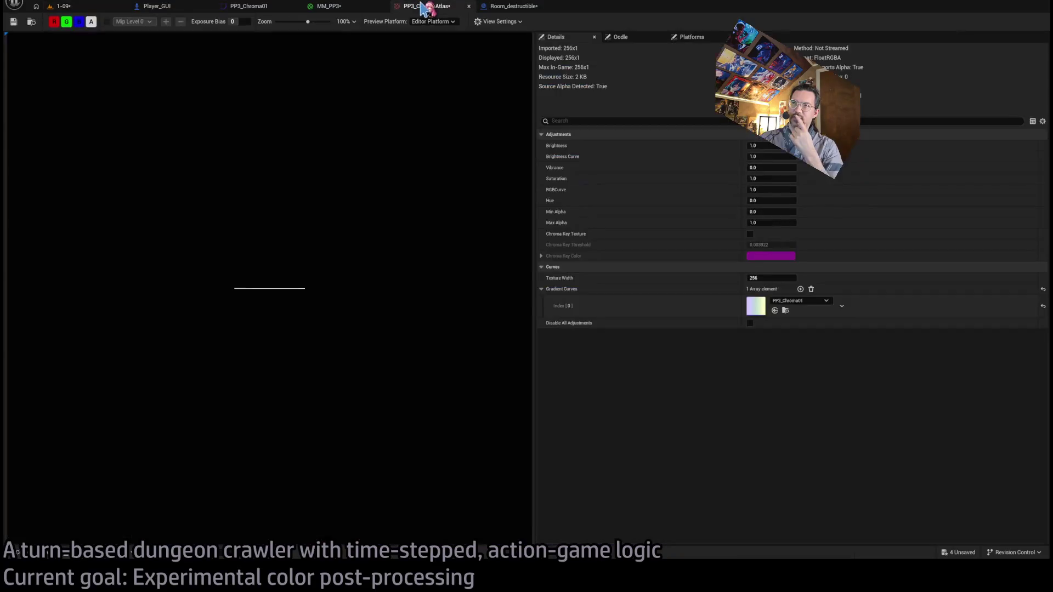
click(485, 9)
scroll(403, 222, down, 4)
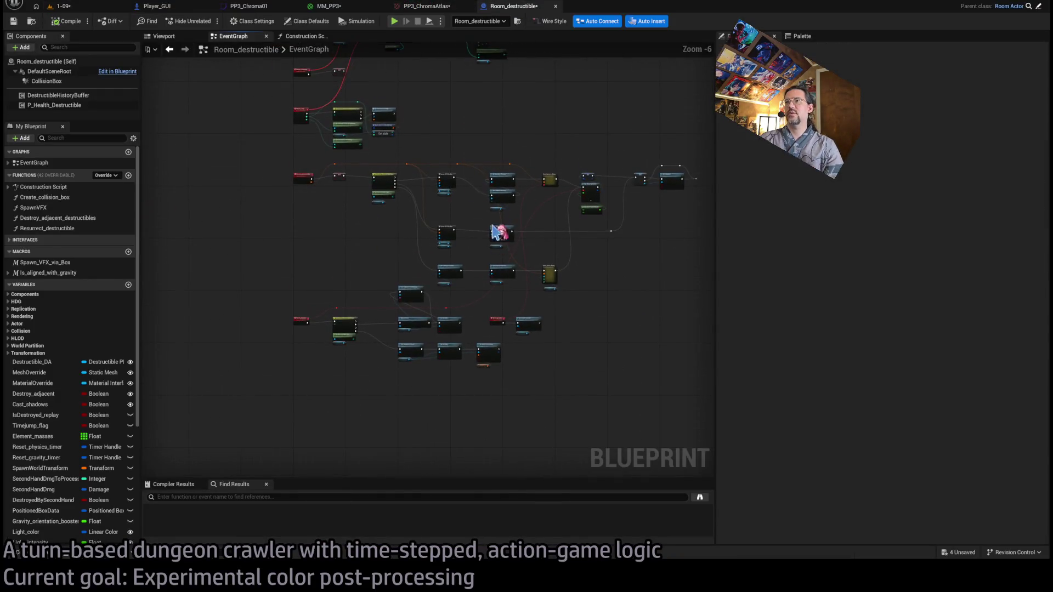
scroll(403, 222, up, 4)
scroll(364, 247, down, 1)
scroll(269, 233, up, 1)
scroll(317, 228, down, 1)
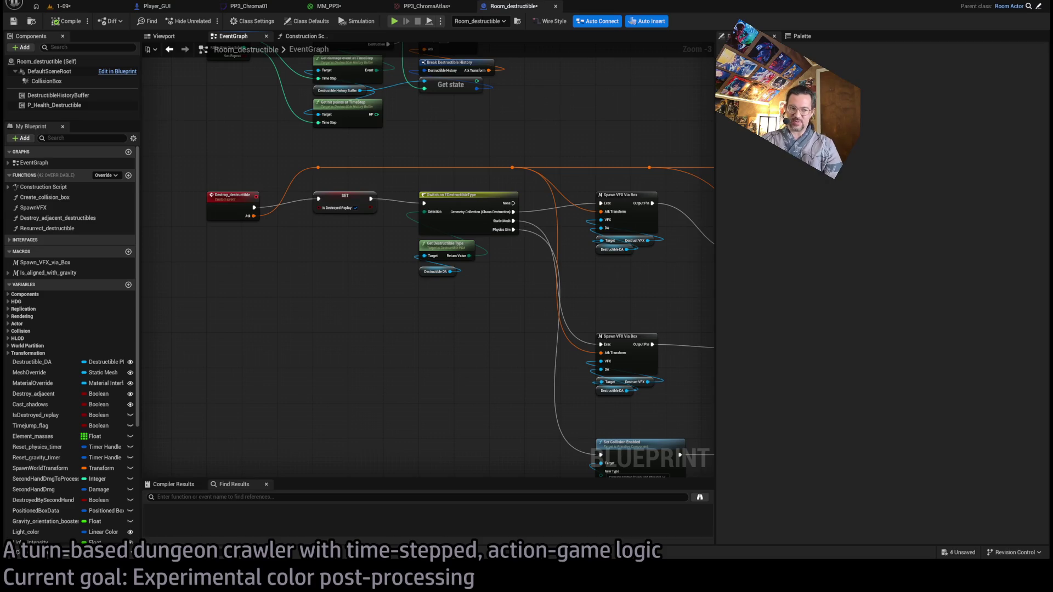
click(121, 8)
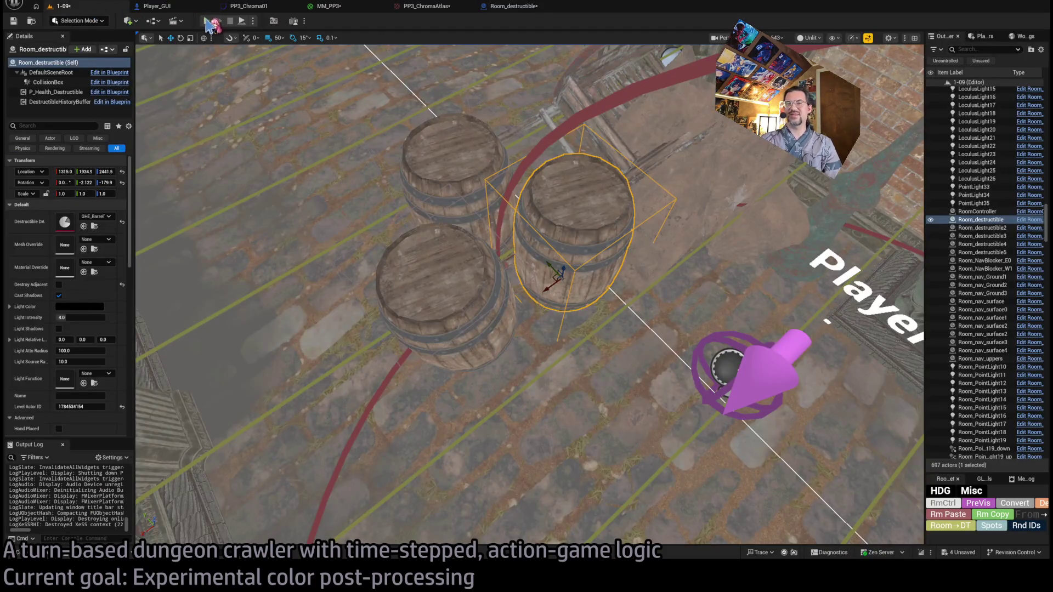
Set Room_nav_Ground1's Debug Collision to None and start a play-test beside the barrels.
click(369, 226)
scroll(63, 282, down, 5)
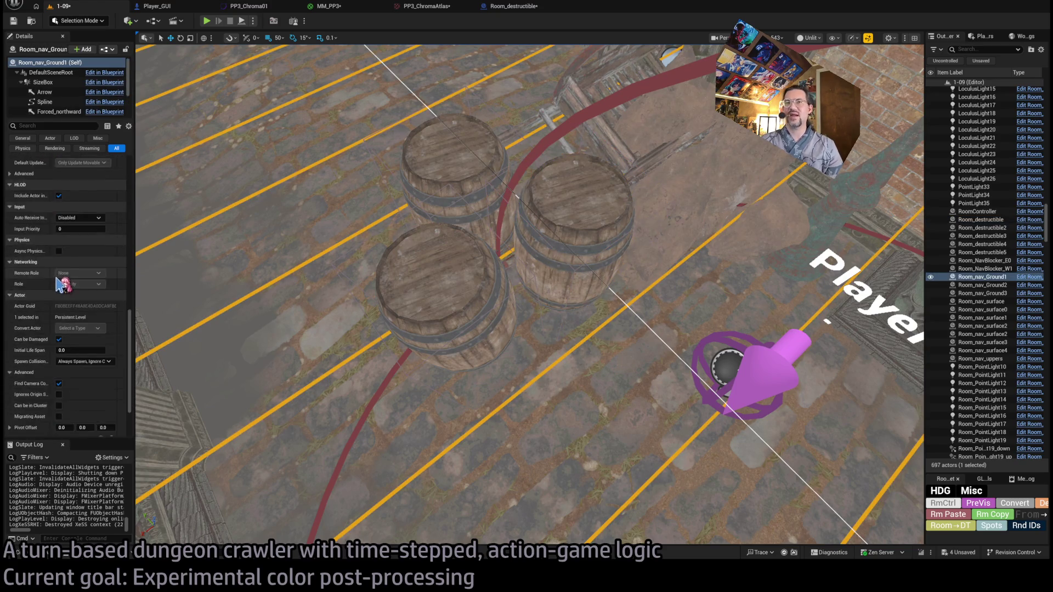
scroll(60, 285, down, 10)
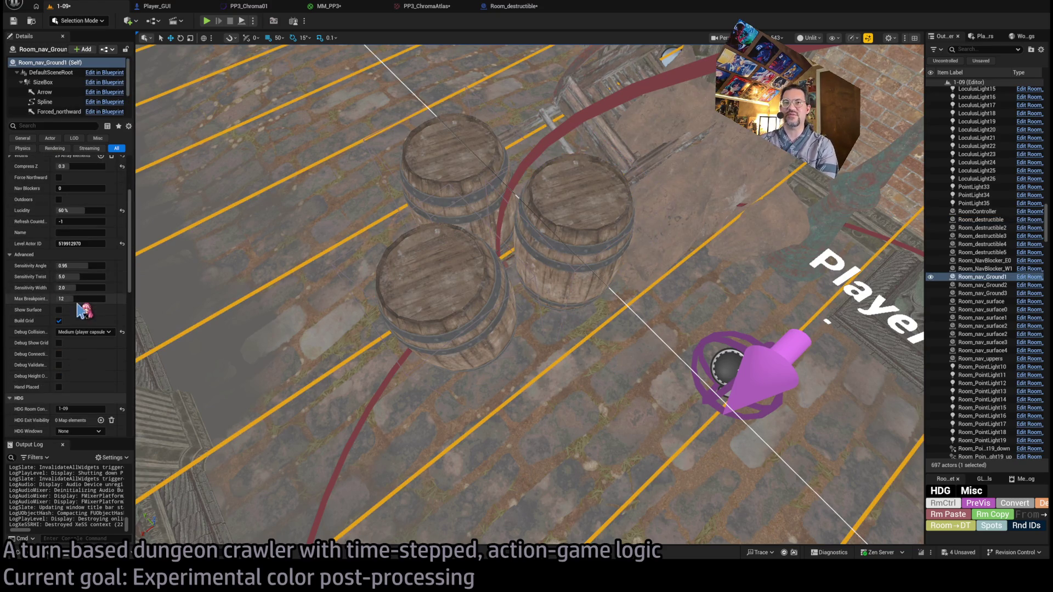
click(82, 332)
click(76, 345)
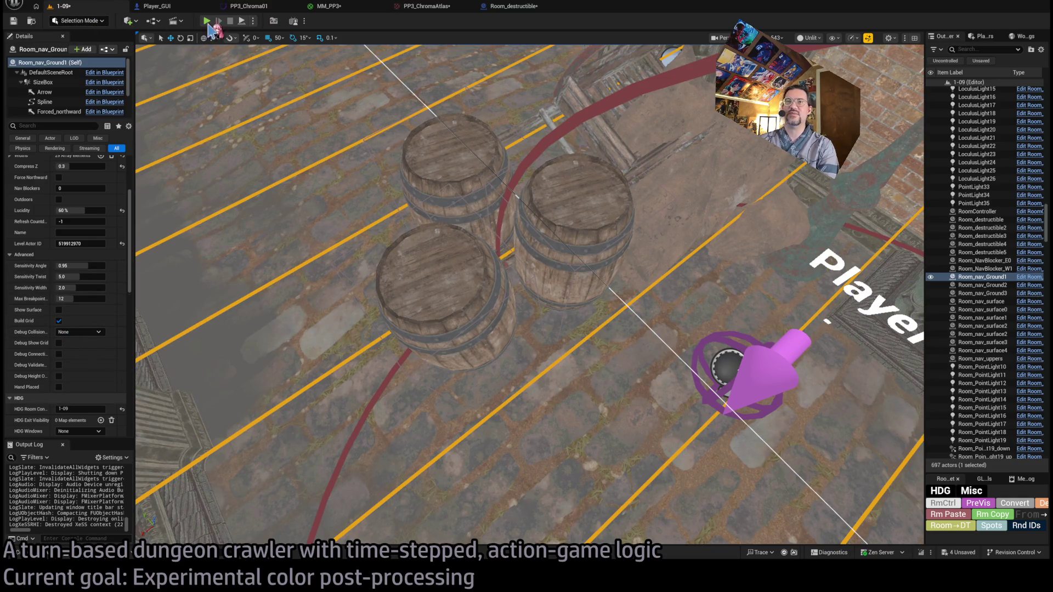
mouse_move(449, 244)
mouse_down()
mouse_move(697, 230)
mouse_move(696, 201)
mouse_up()
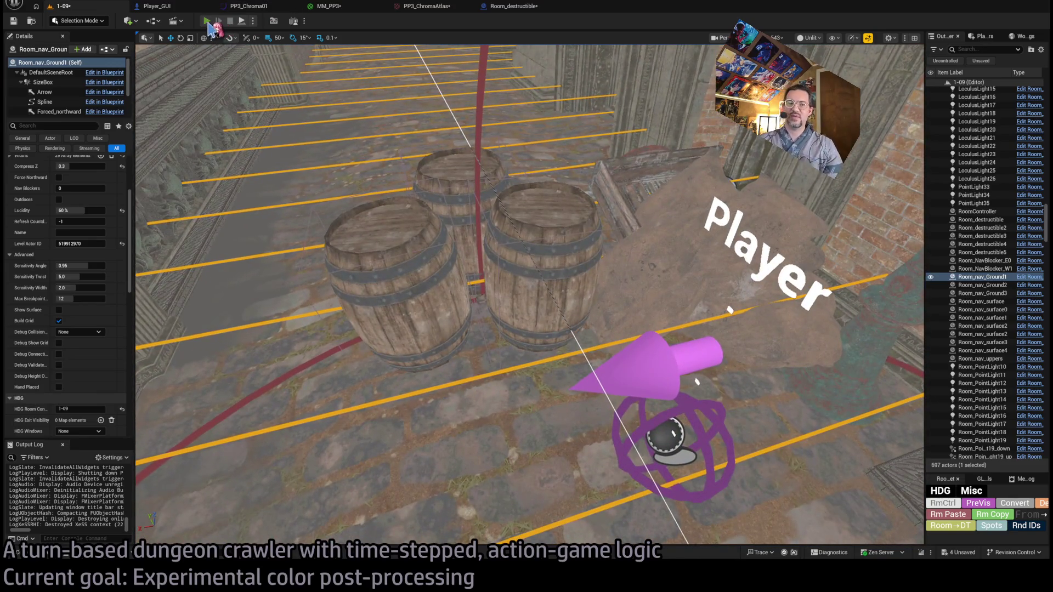
click(206, 21)
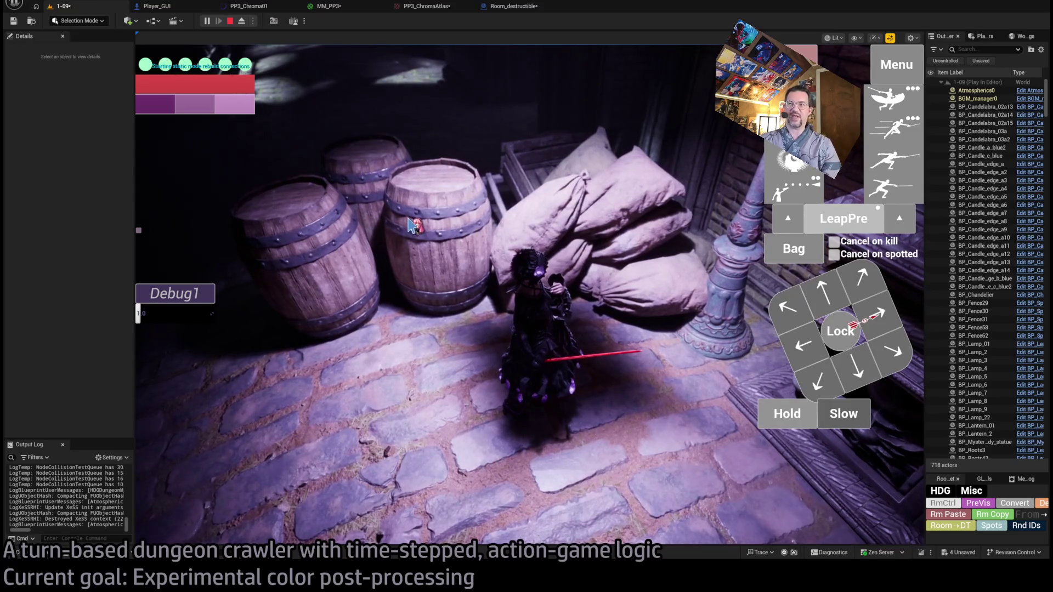
Queue a downward move plus holds totalling one second, and run the turn.
click(845, 368)
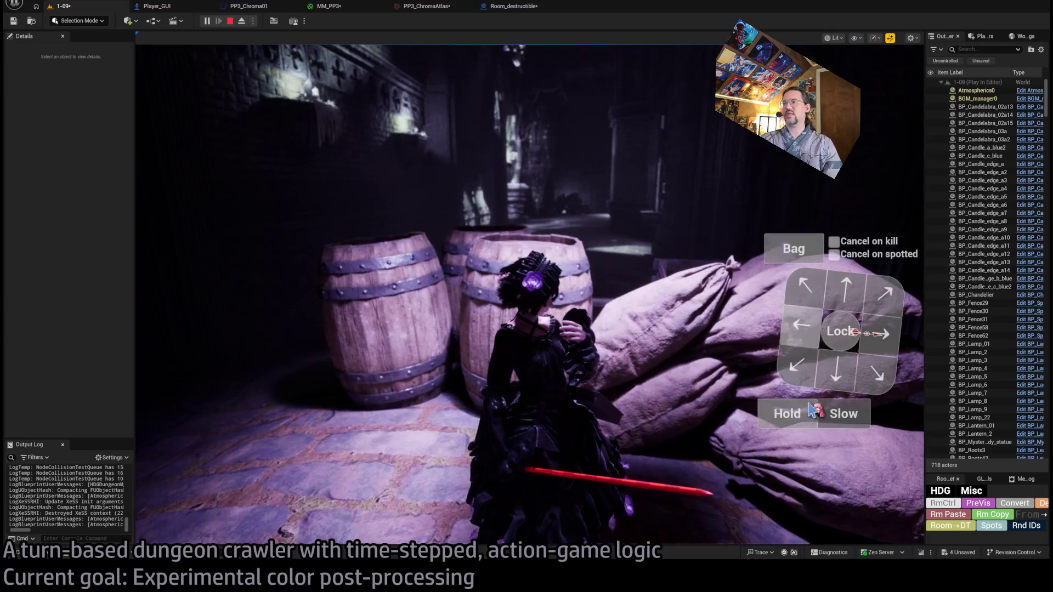
click(792, 420)
click(793, 419)
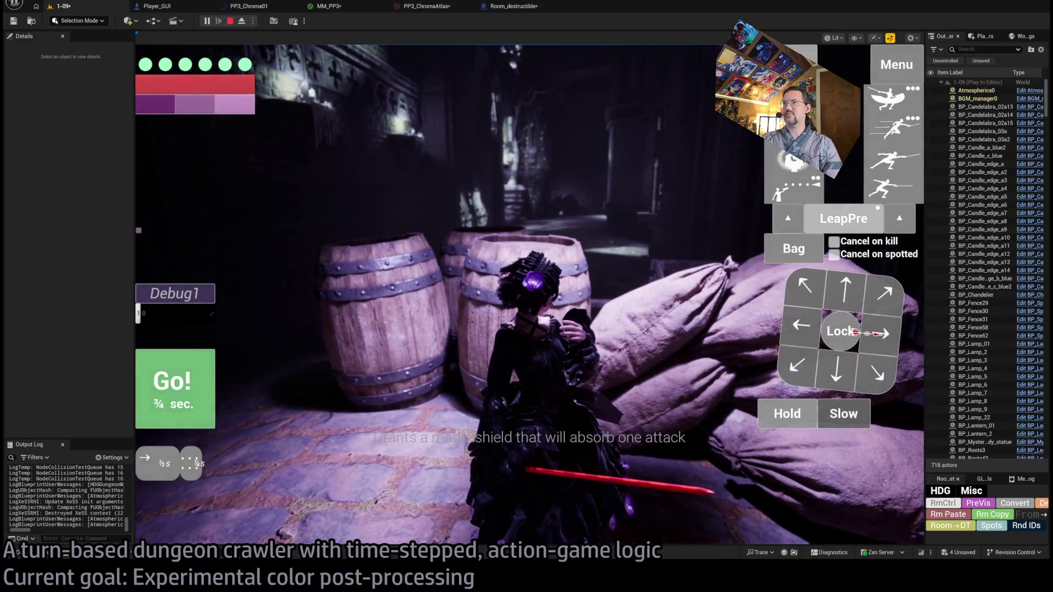
click(832, 301)
click(833, 301)
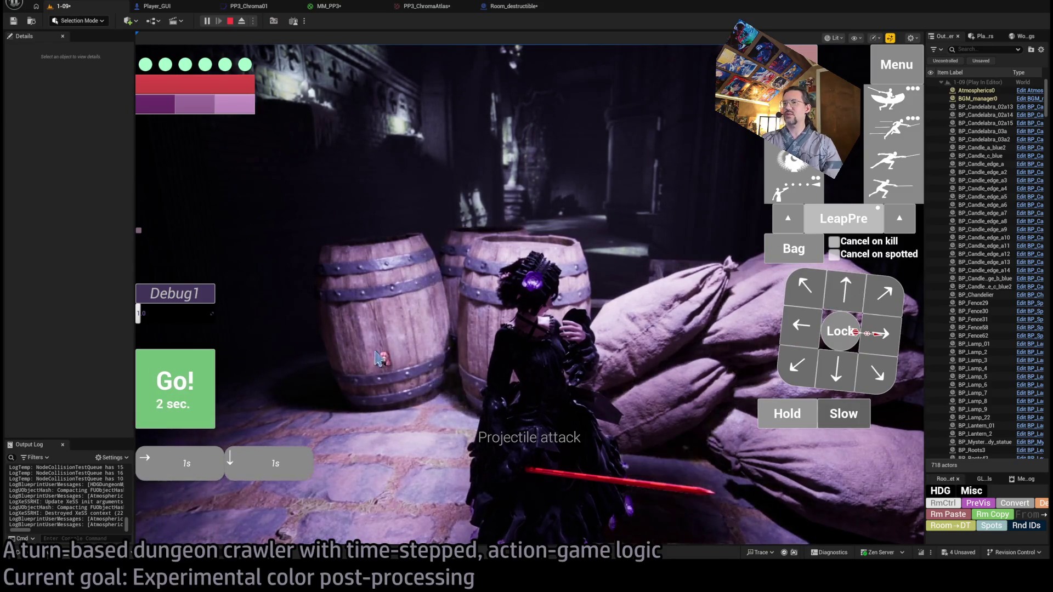
click(170, 386)
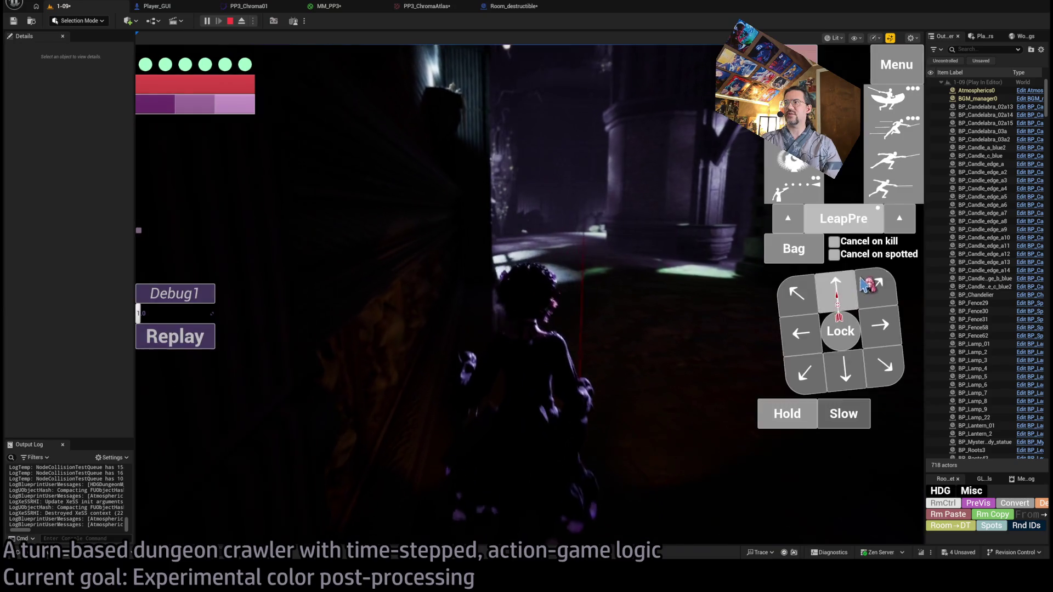
Run a turn of two up-right diagonal moves, rotate the camera, then open MM_PP3.
click(866, 286)
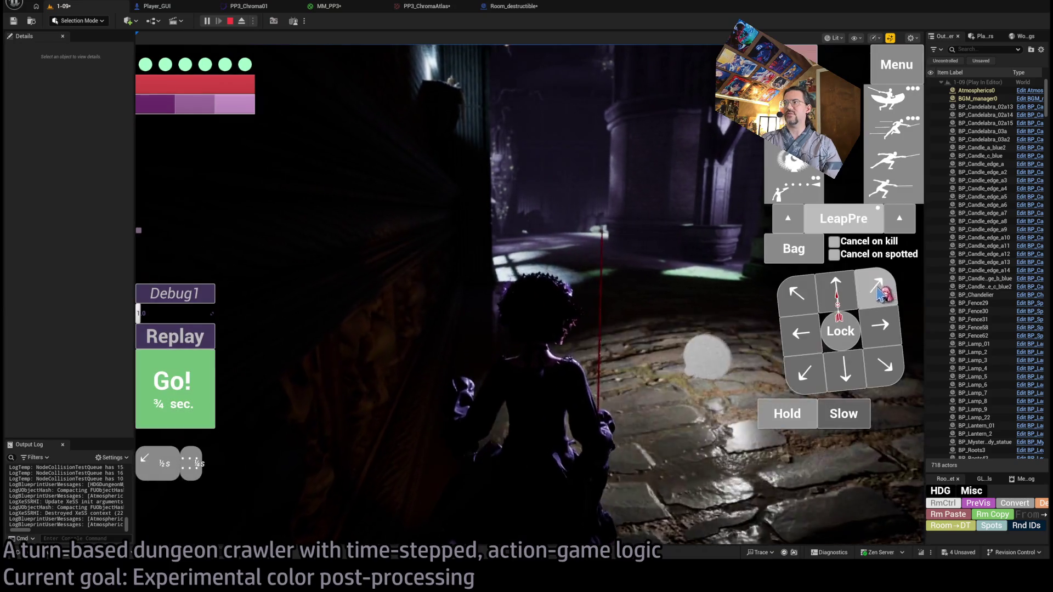
click(866, 285)
click(199, 403)
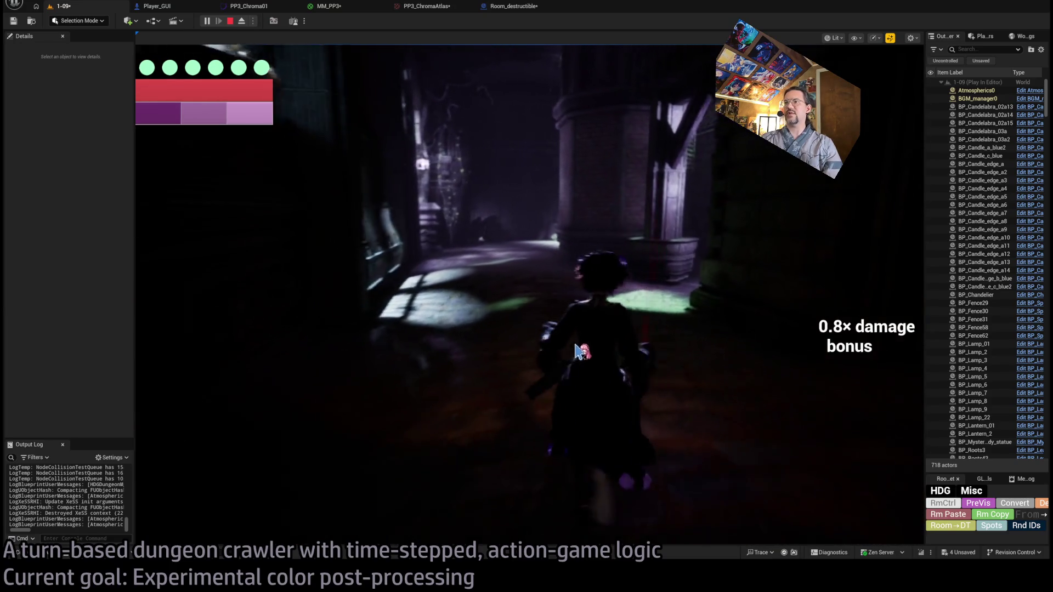
mouse_move(430, 385)
mouse_down()
mouse_move(494, 348)
mouse_move(439, 310)
mouse_move(384, 369)
mouse_up()
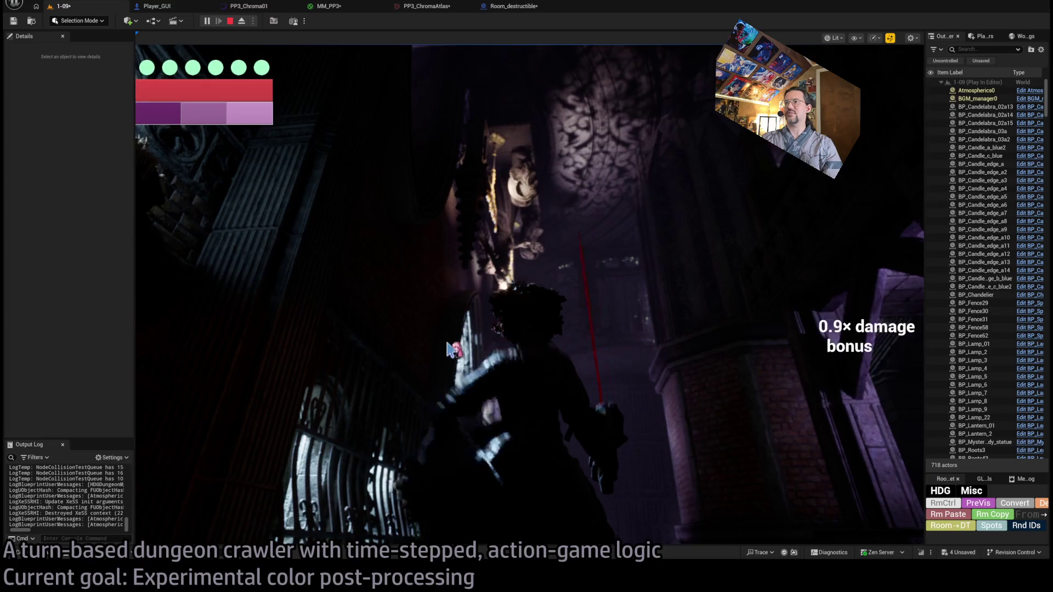
drag(548, 351, 616, 308)
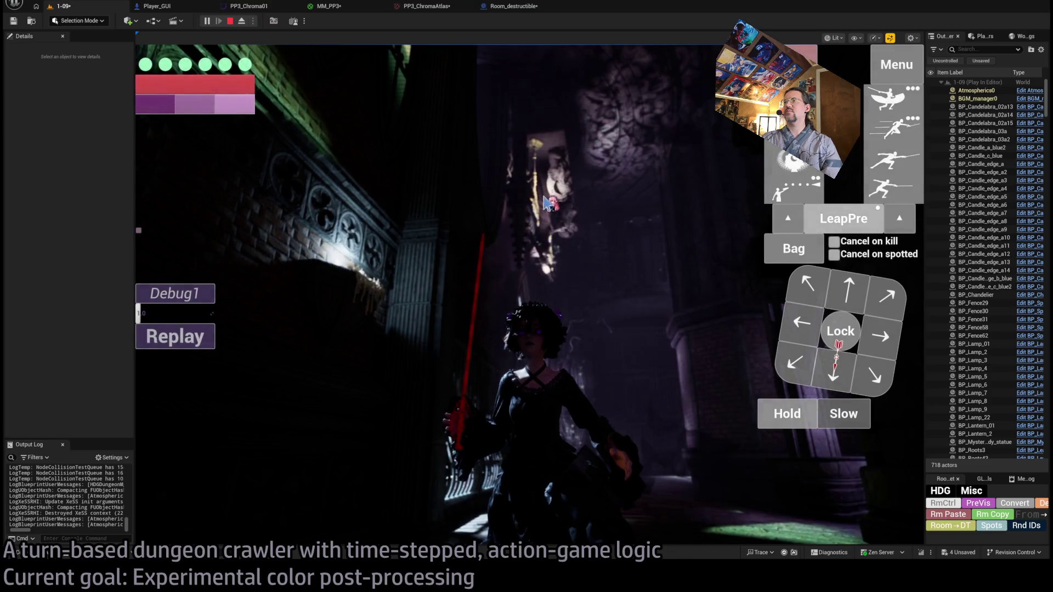
drag(585, 134, 437, 134)
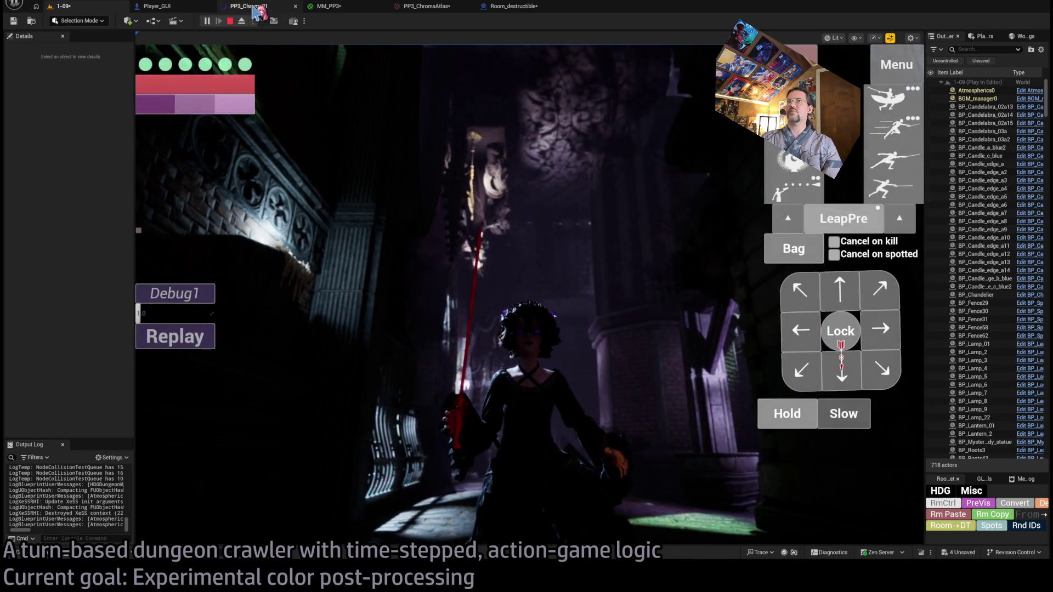
click(329, 6)
click(425, 6)
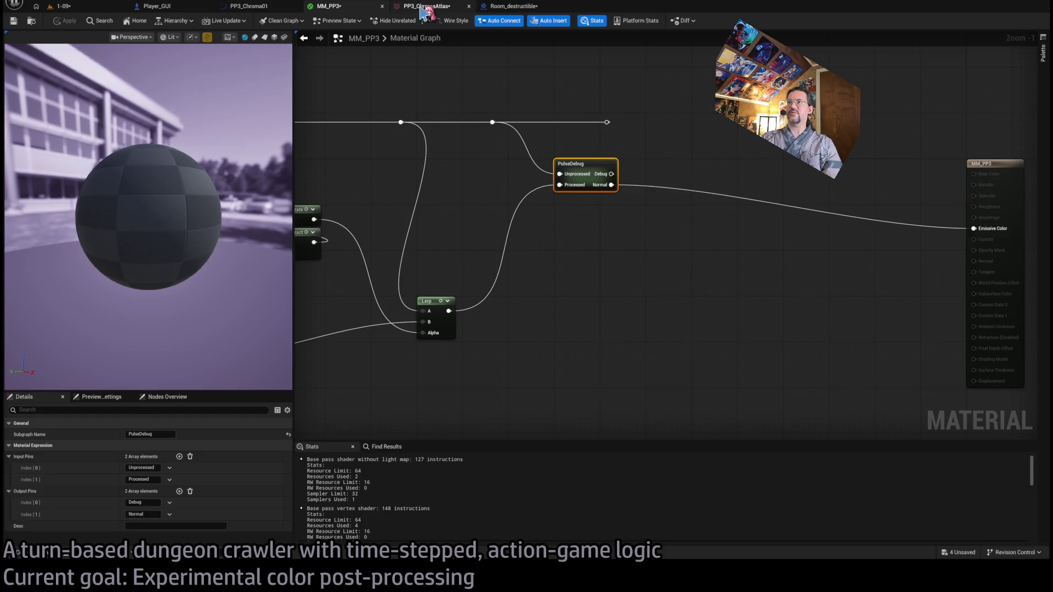
click(256, 7)
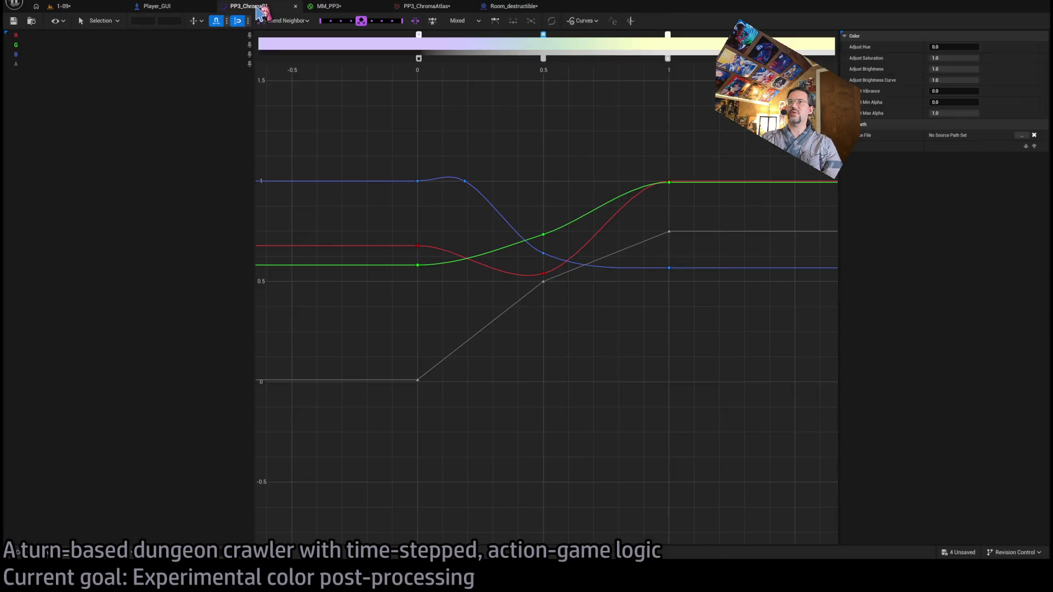
mouse_move(491, 251)
mouse_down()
mouse_move(747, 406)
mouse_move(707, 391)
mouse_up()
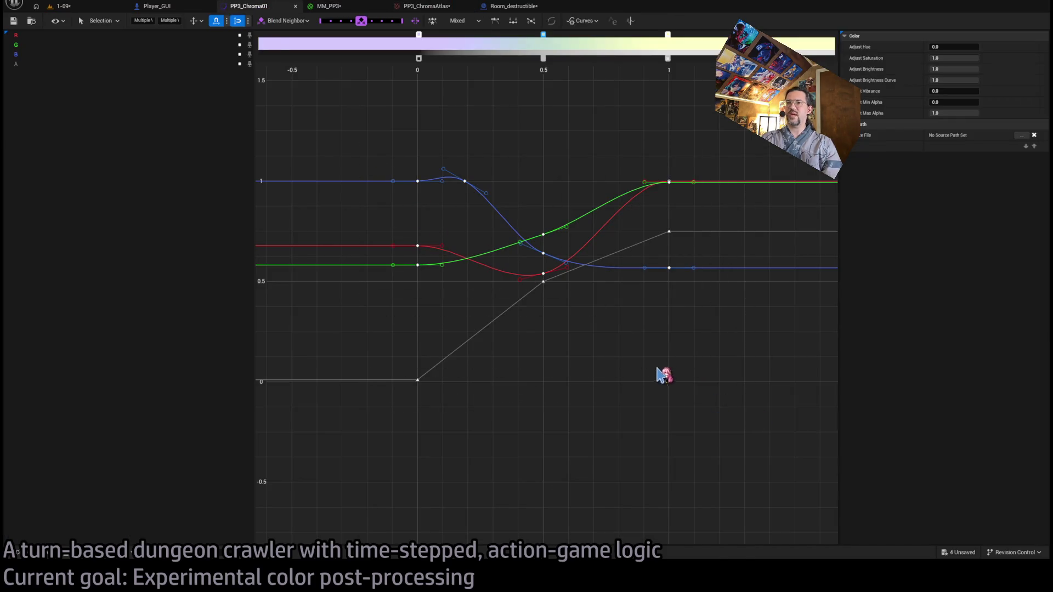
mouse_move(372, 98)
mouse_down()
mouse_move(757, 412)
mouse_move(729, 411)
mouse_up()
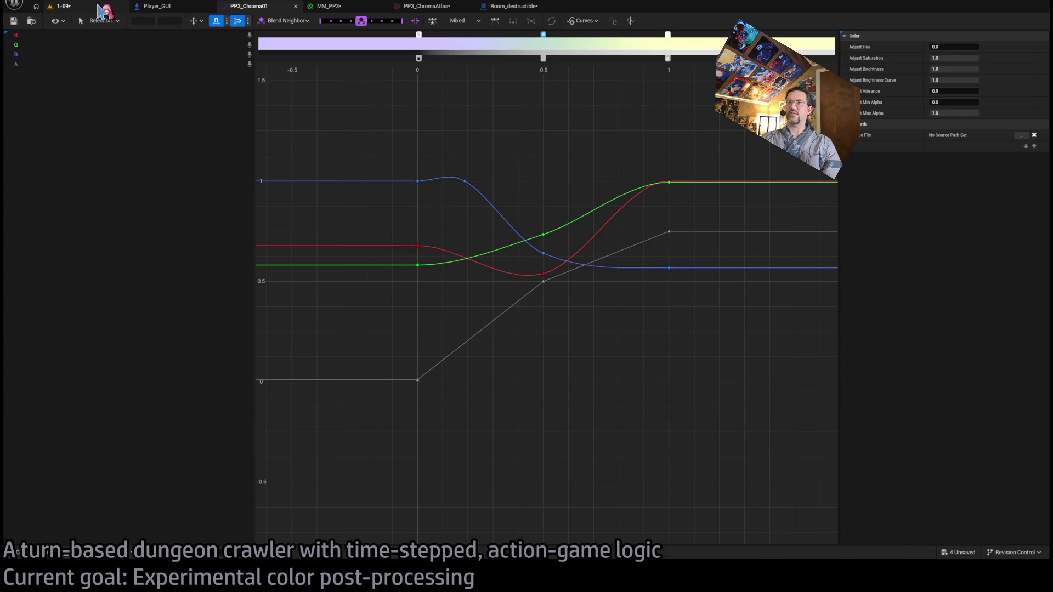
click(99, 11)
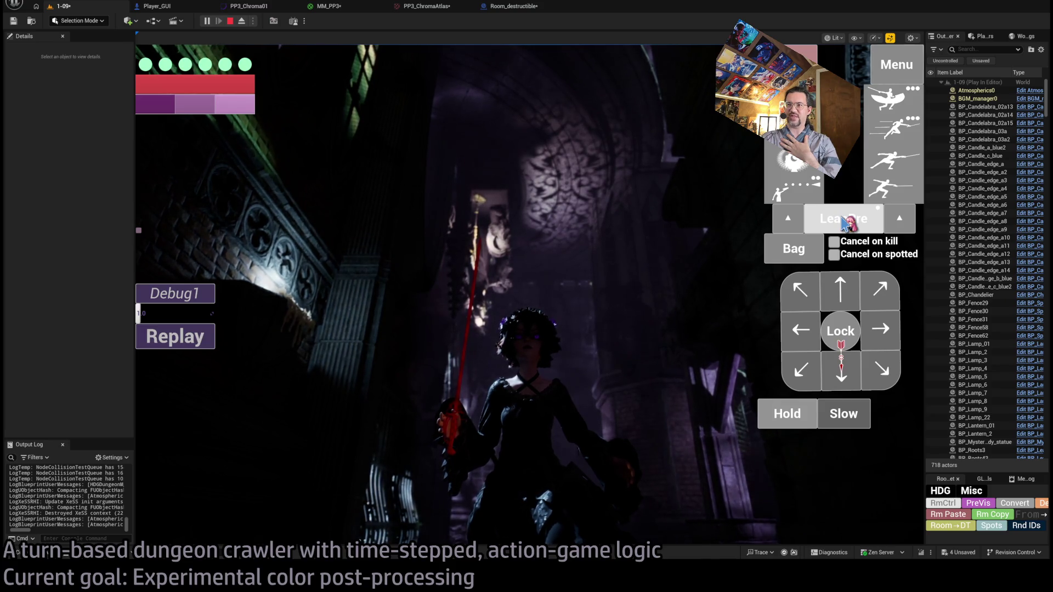
Queue and run a LeapPre turn with Go!, stop Play-In-Editor, and switch to ChatGPT.
click(844, 219)
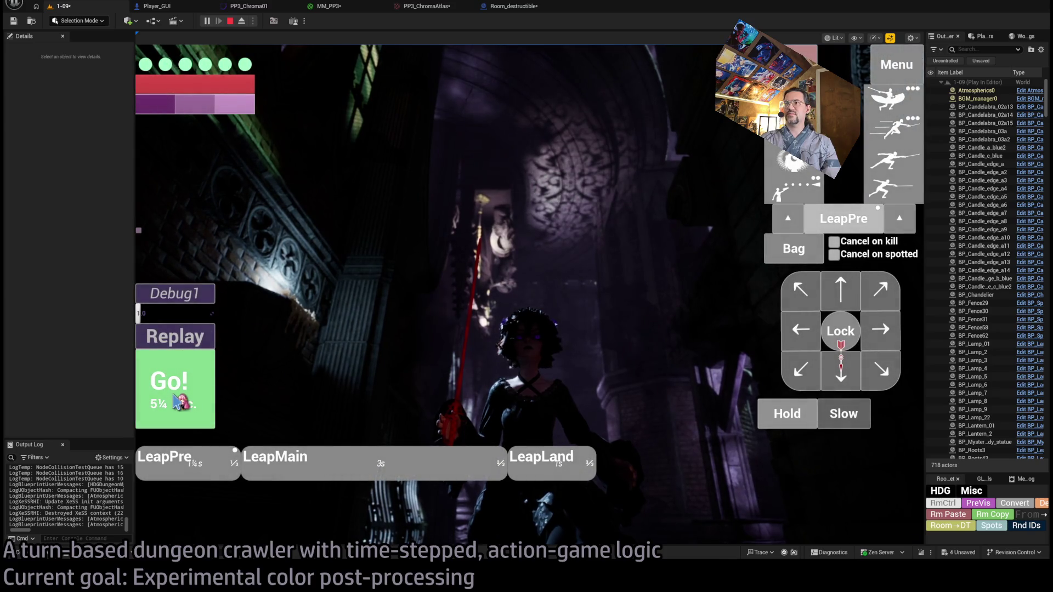
click(176, 402)
click(230, 21)
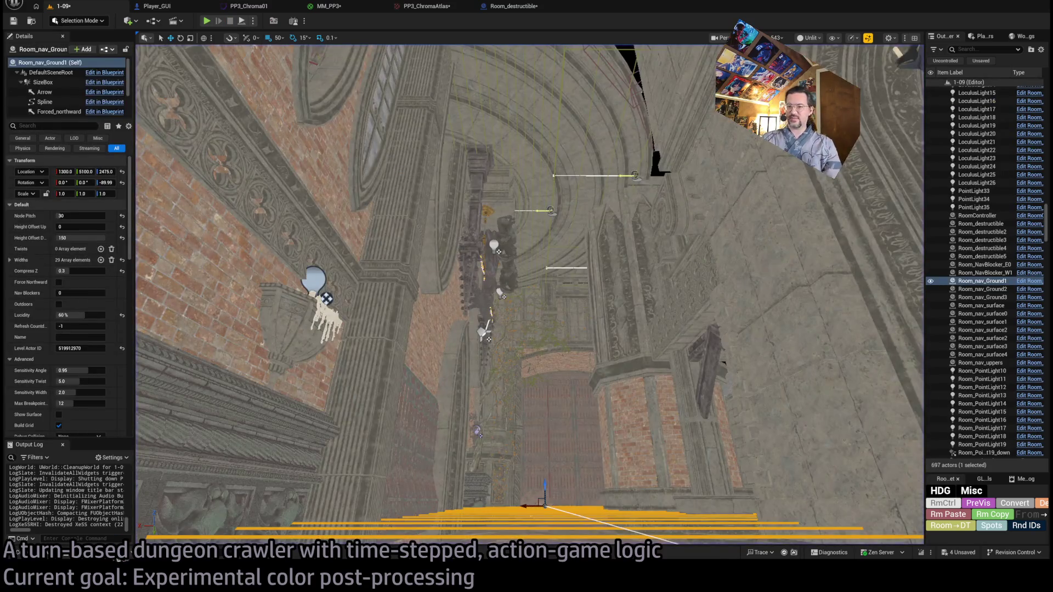
key(alt+Tab)
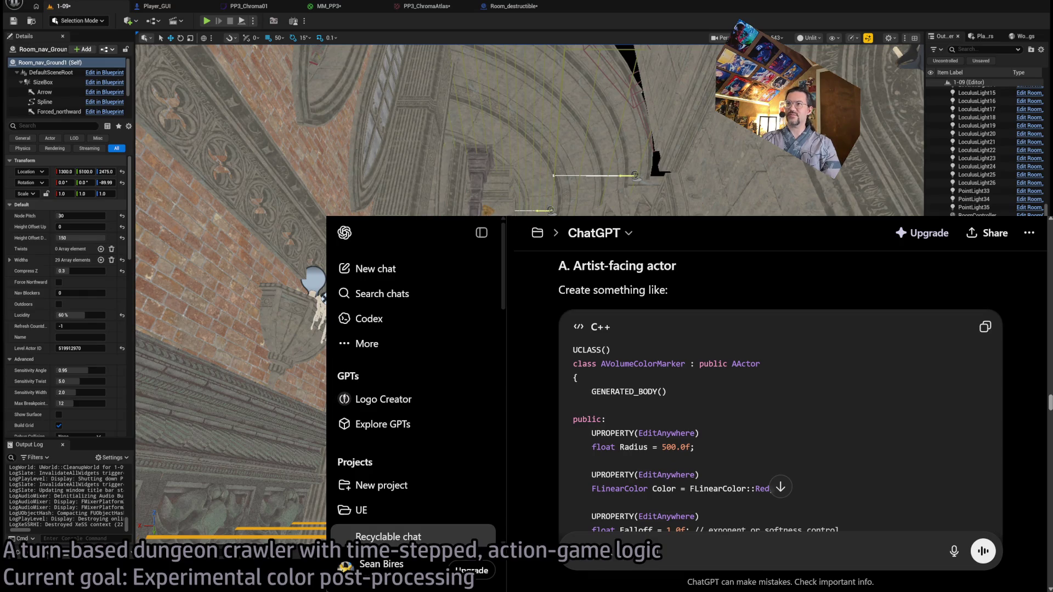
Search for the streamer's channel and play its most recent video, Game Dev Stream PT 42.
key(alt+Tab)
scroll(687, 394, down, 3)
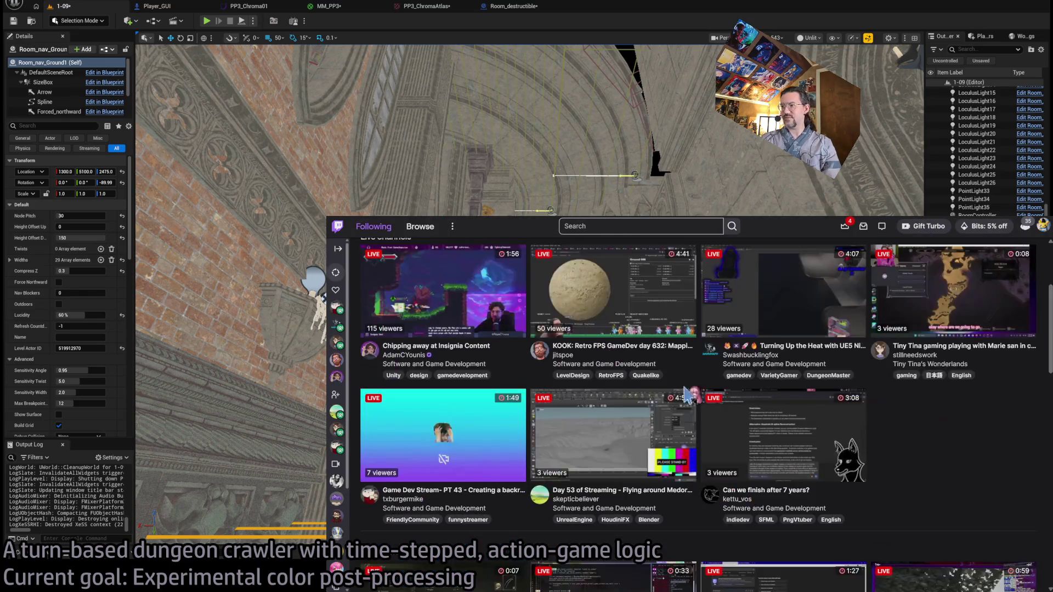
scroll(687, 393, up, 2)
click(643, 225)
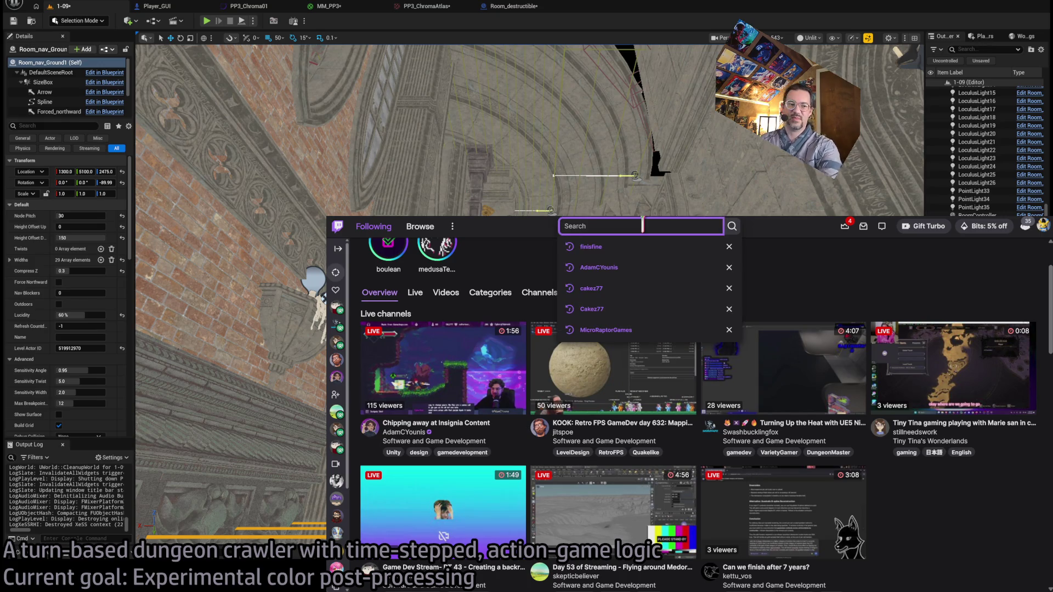
text(txburgermike)
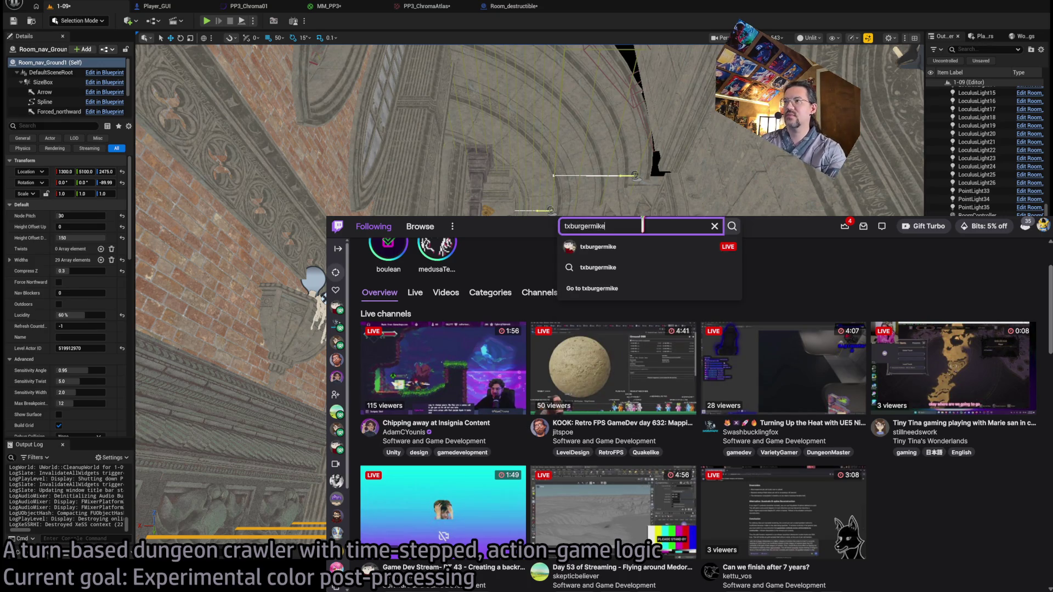
click(646, 245)
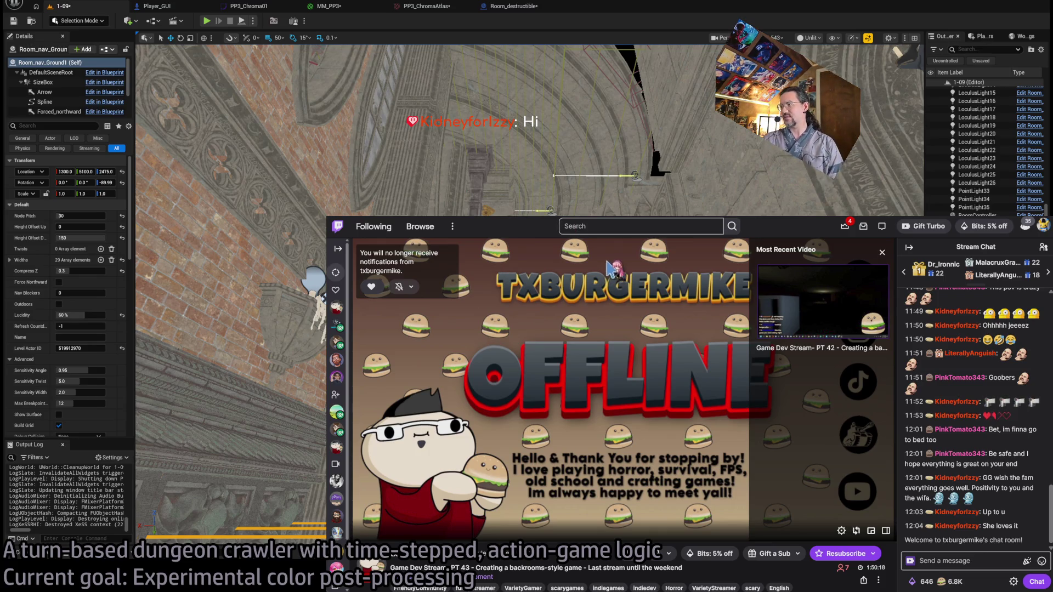
mouse_move(337, 342)
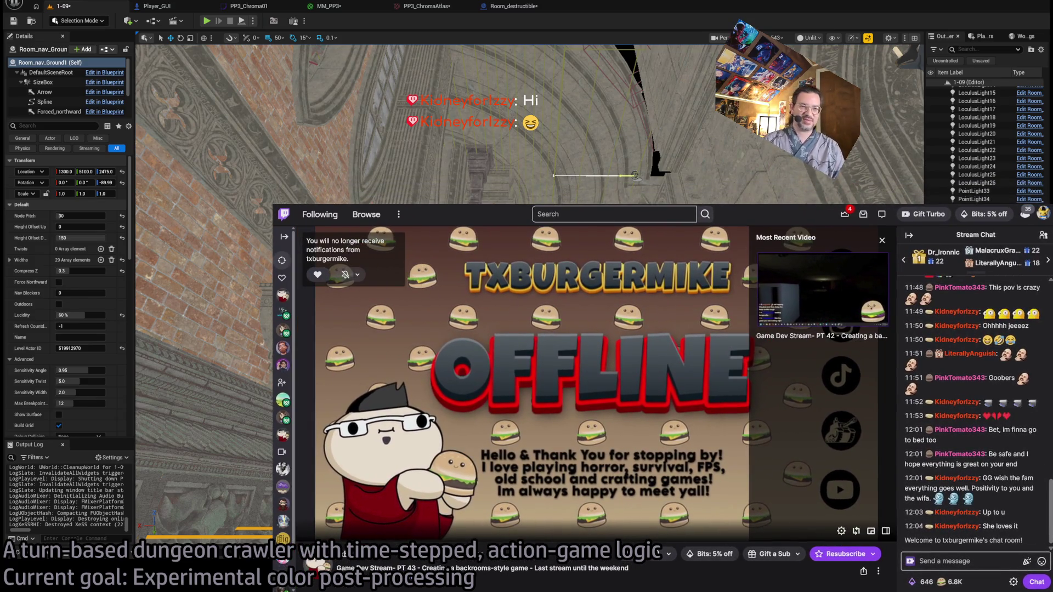
click(803, 298)
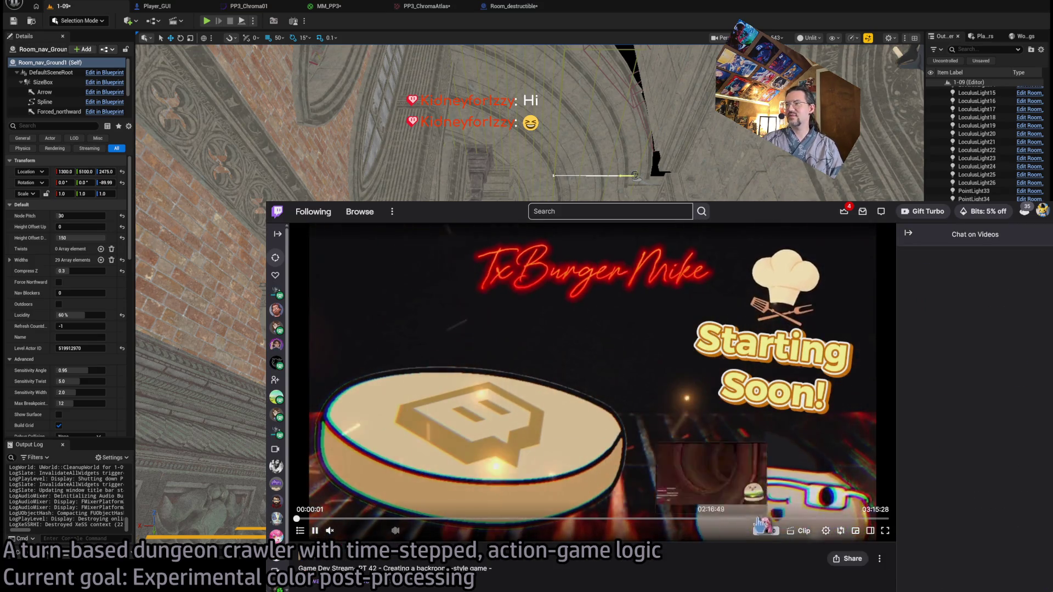
Jump the recording to about 3:01:53, then 3:08:45, then 3:09:58.
click(850, 519)
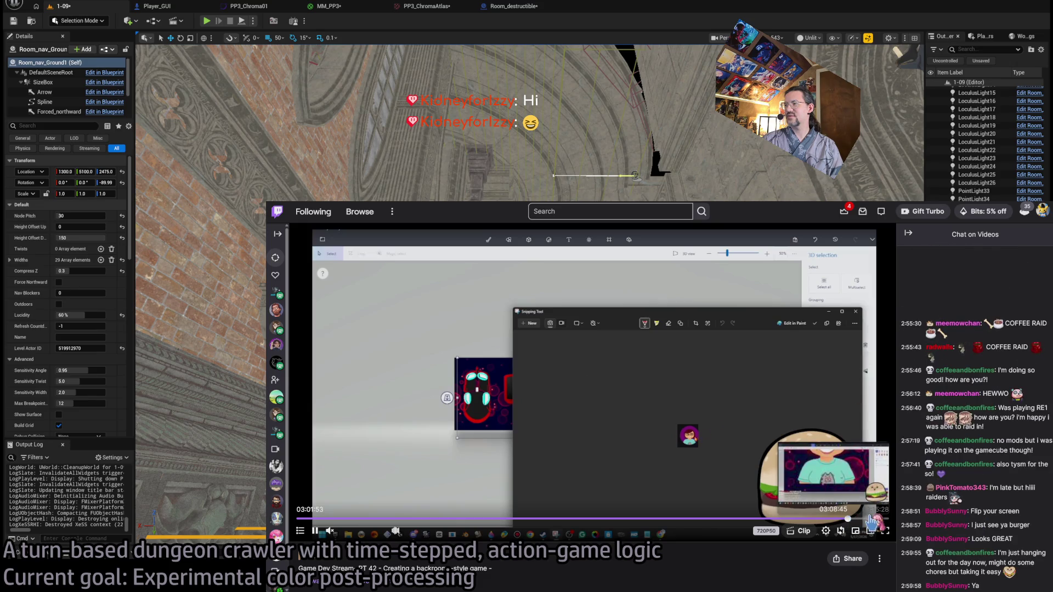
click(871, 518)
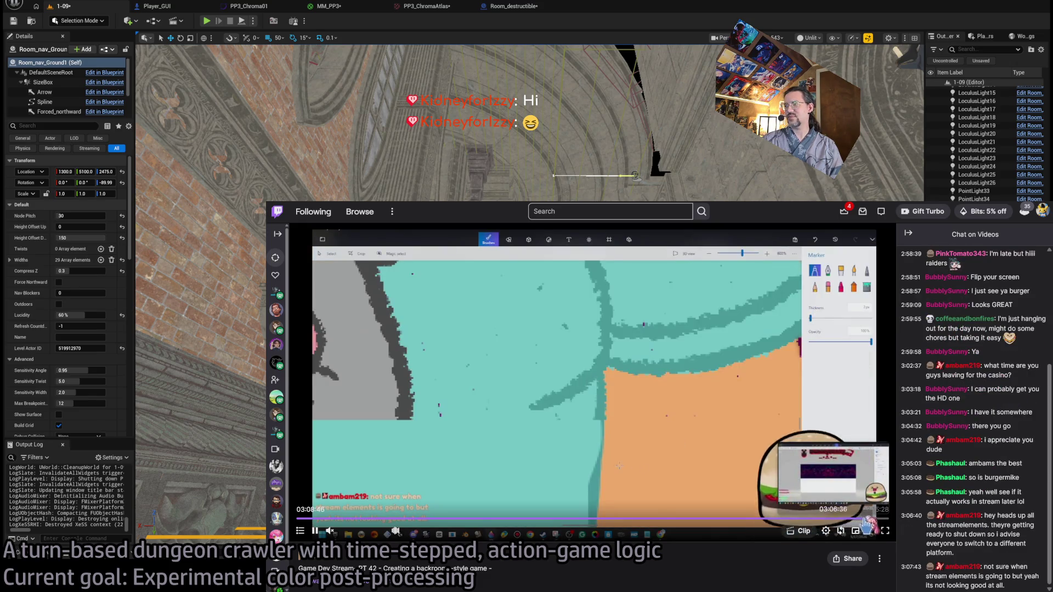
click(874, 518)
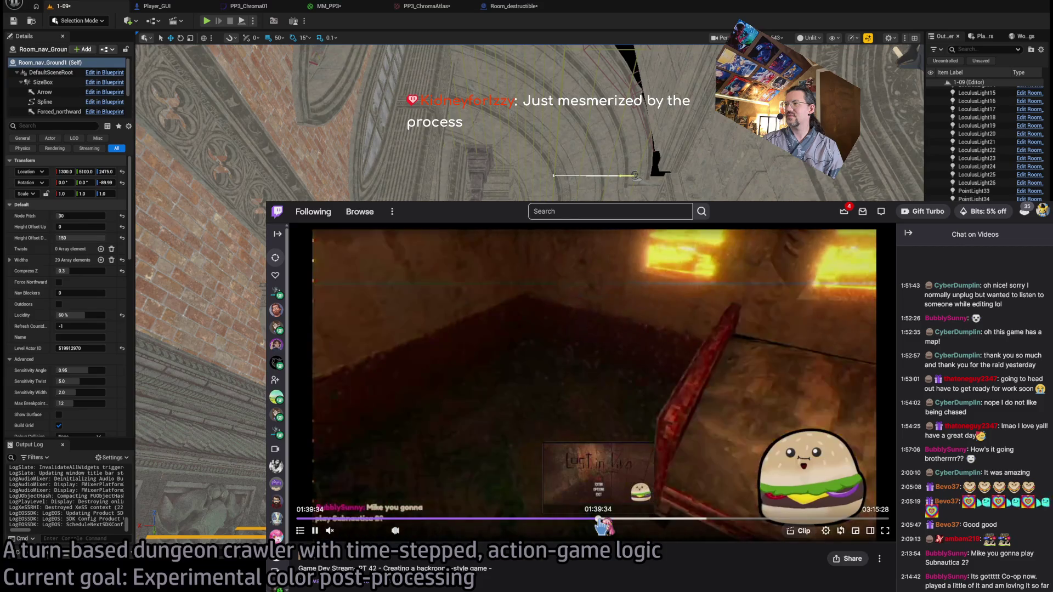
Scrub the replay through 1:38:57, 1:41:51 and 1:09:11, settle at 1:19:06, then switch to ChatGPT.
click(597, 519)
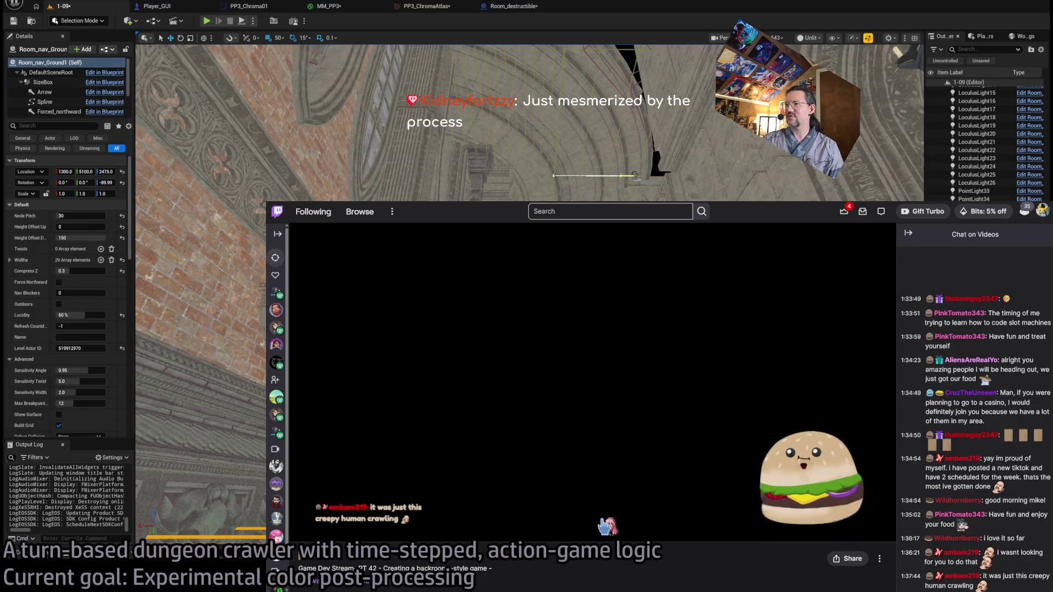
click(605, 519)
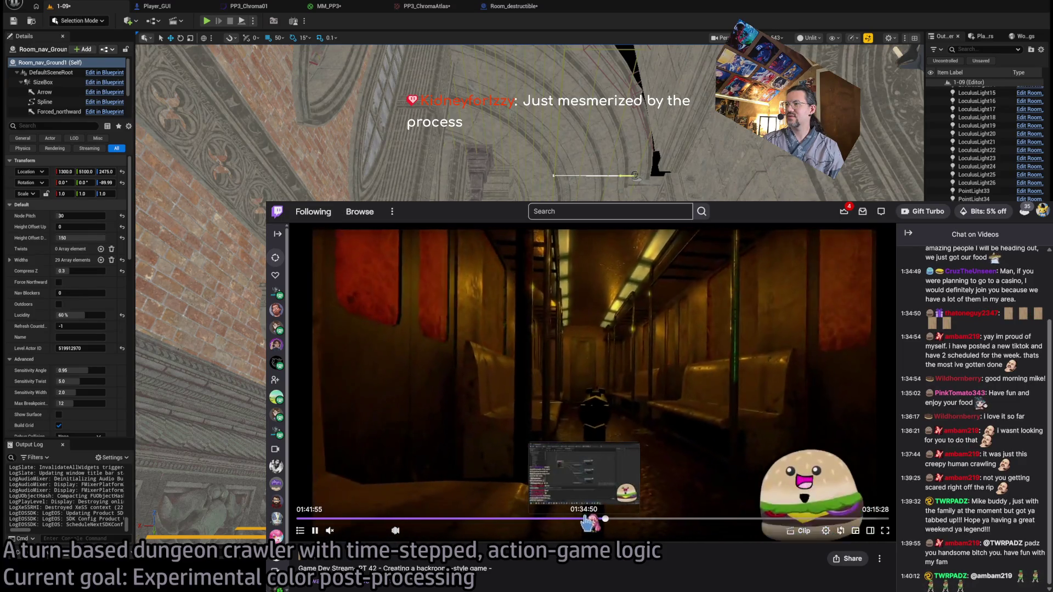
click(507, 521)
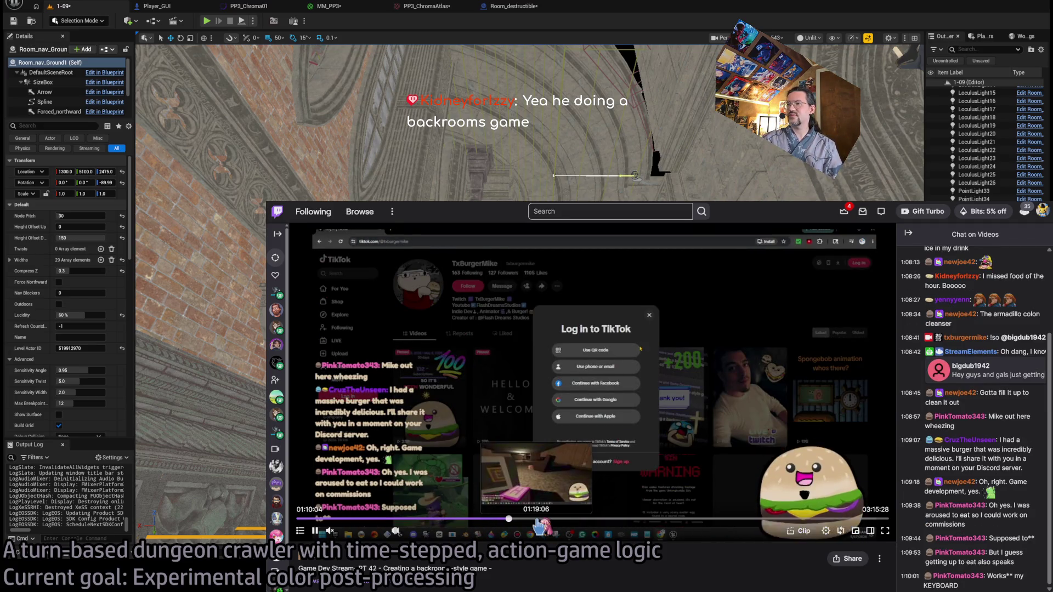
click(537, 519)
key(alt+Tab)
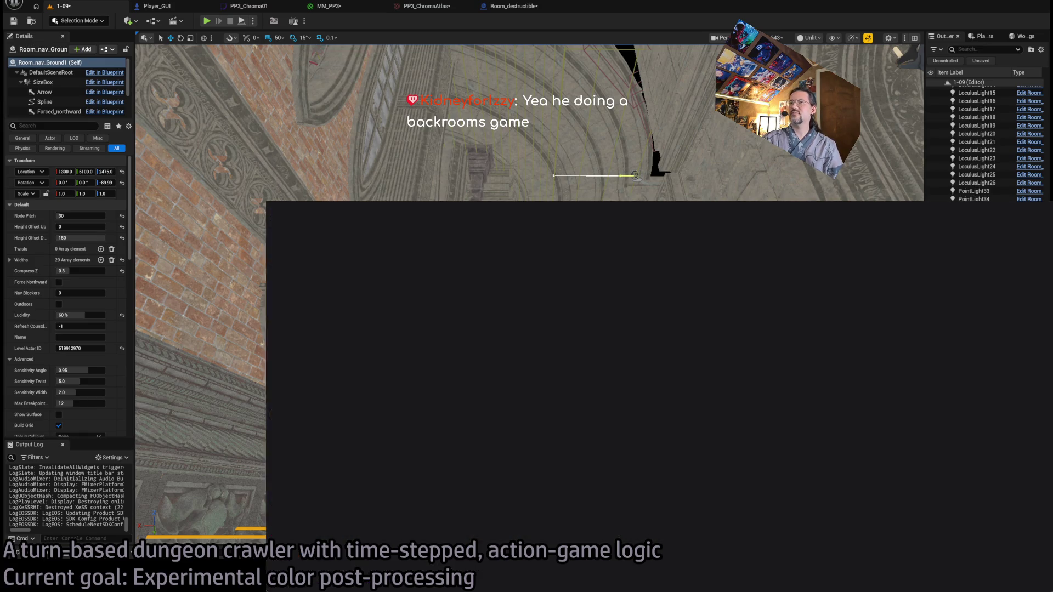
Return to the Unreal editor and start Play-In-Editor on level 1-17.
key(alt+Tab)
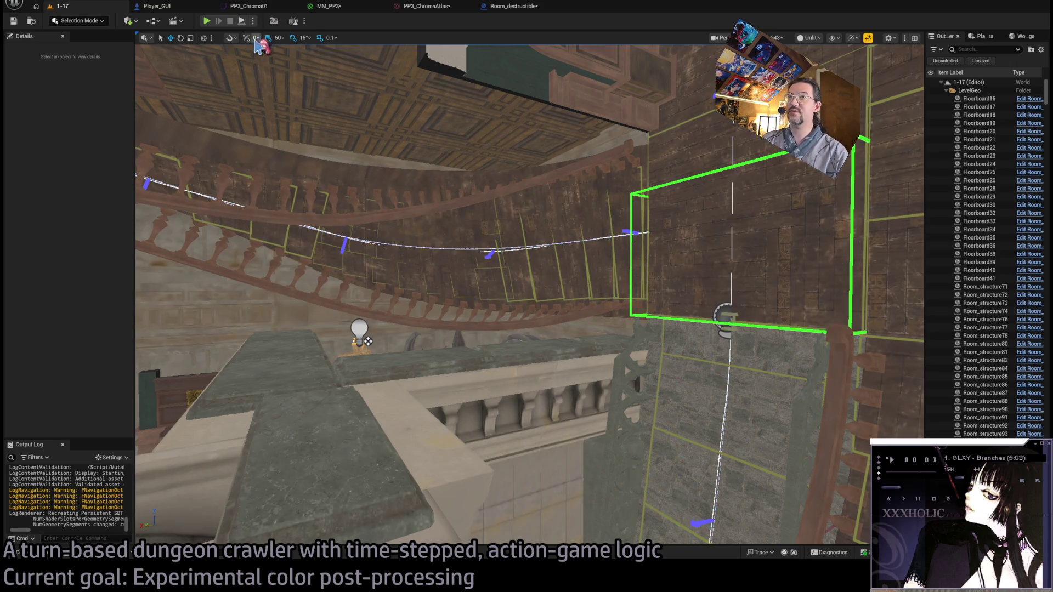
click(206, 21)
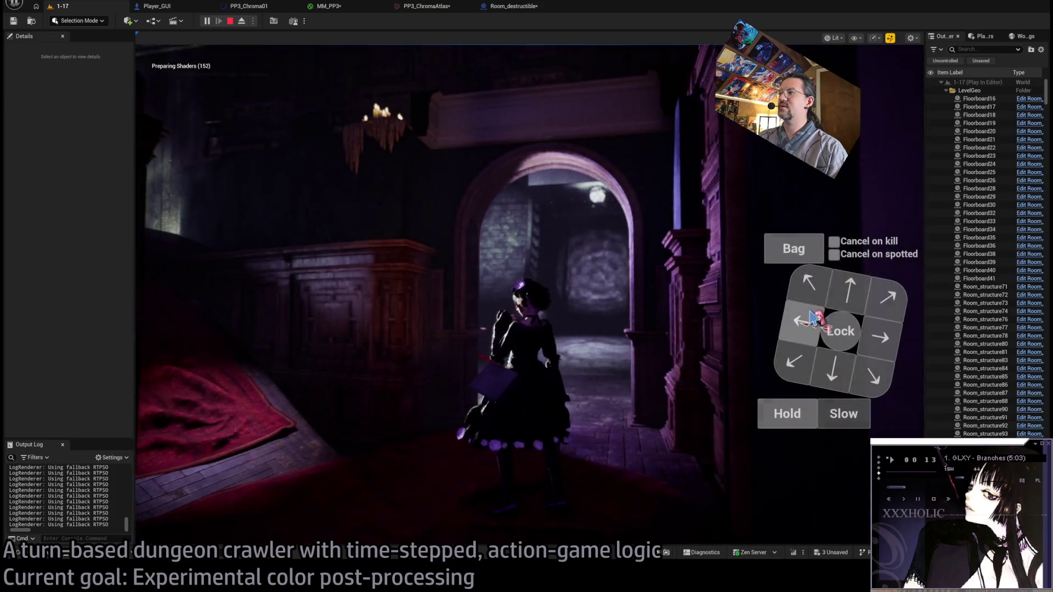
Walk the character through the archway, widening the game view, and adjust with a one-second backward move.
click(810, 319)
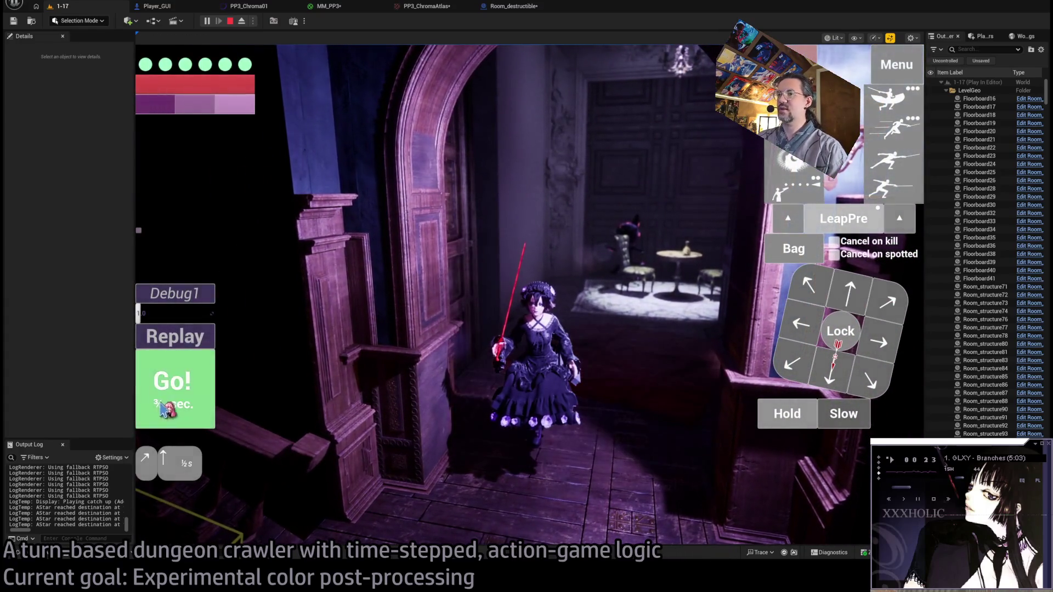
click(166, 403)
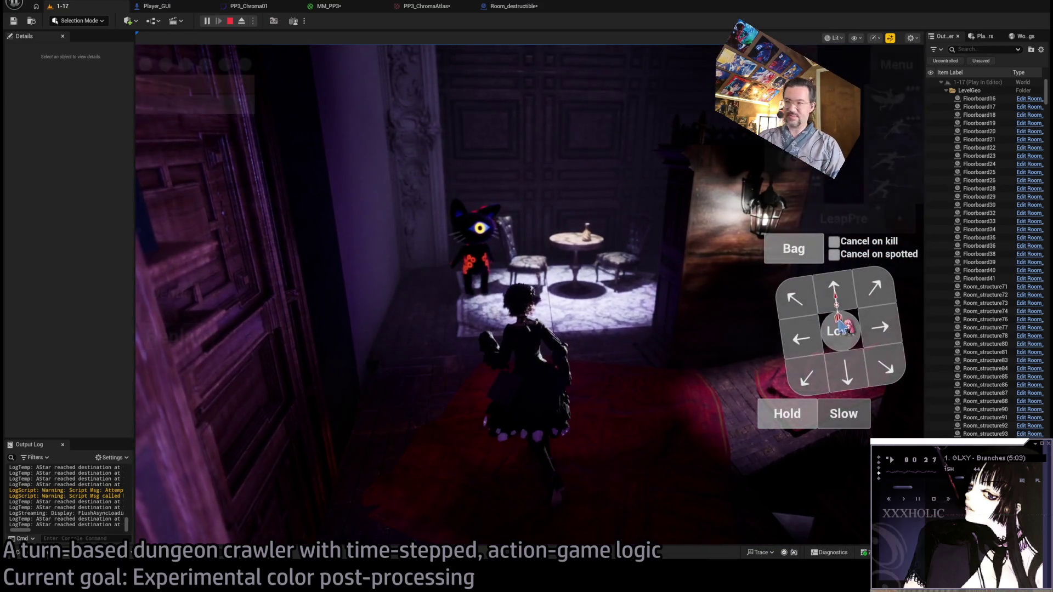
drag(924, 317, 1049, 316)
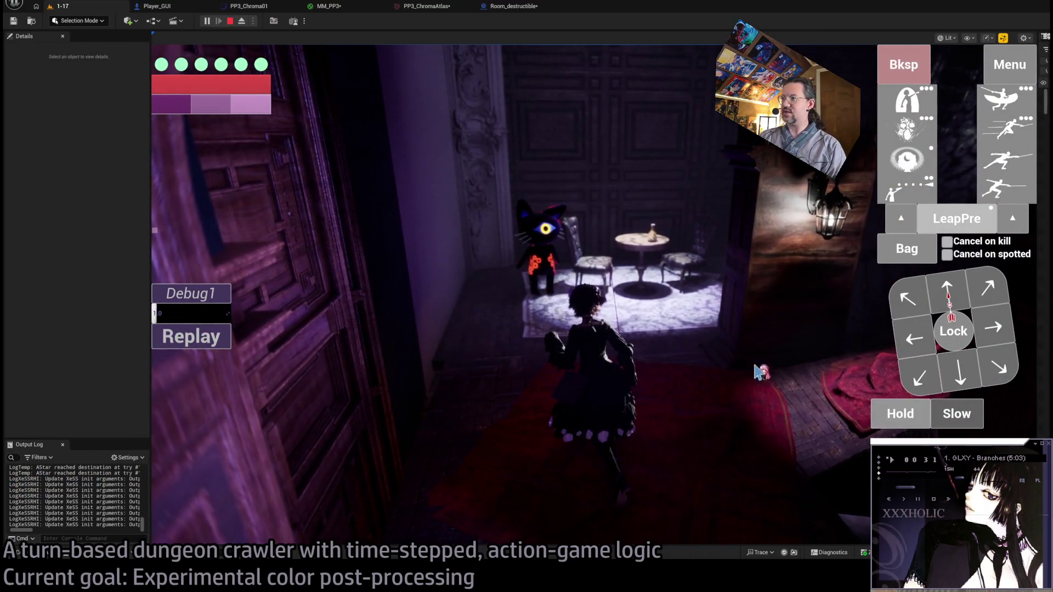
click(964, 293)
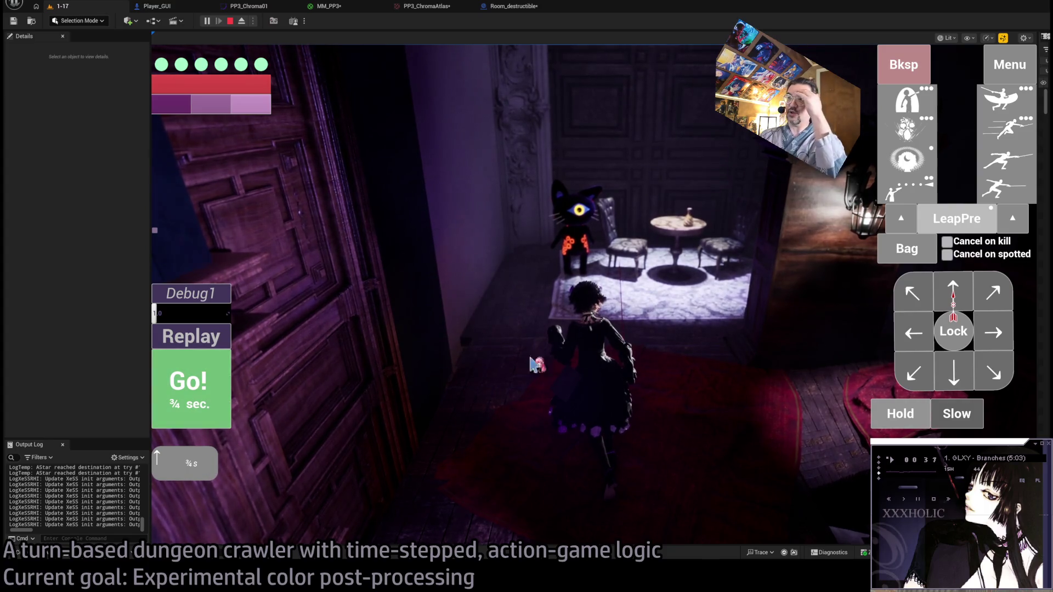
click(910, 67)
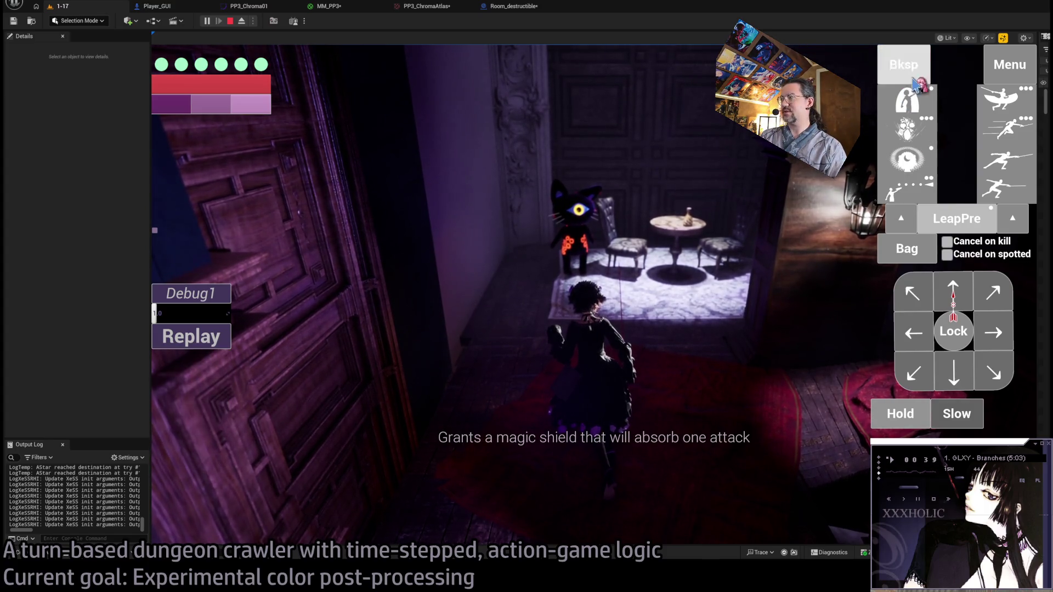
click(951, 378)
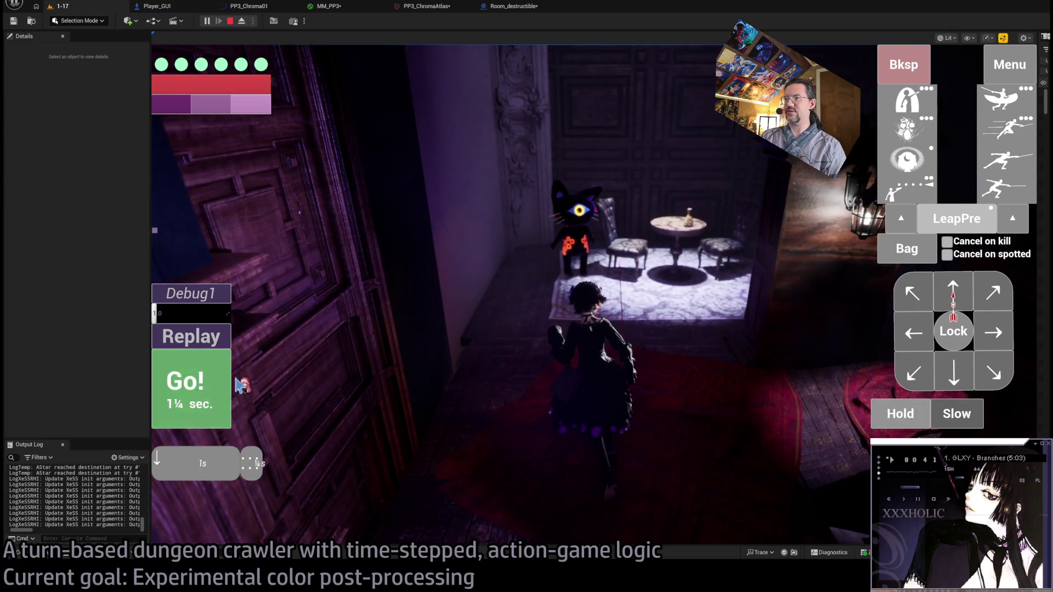
click(213, 387)
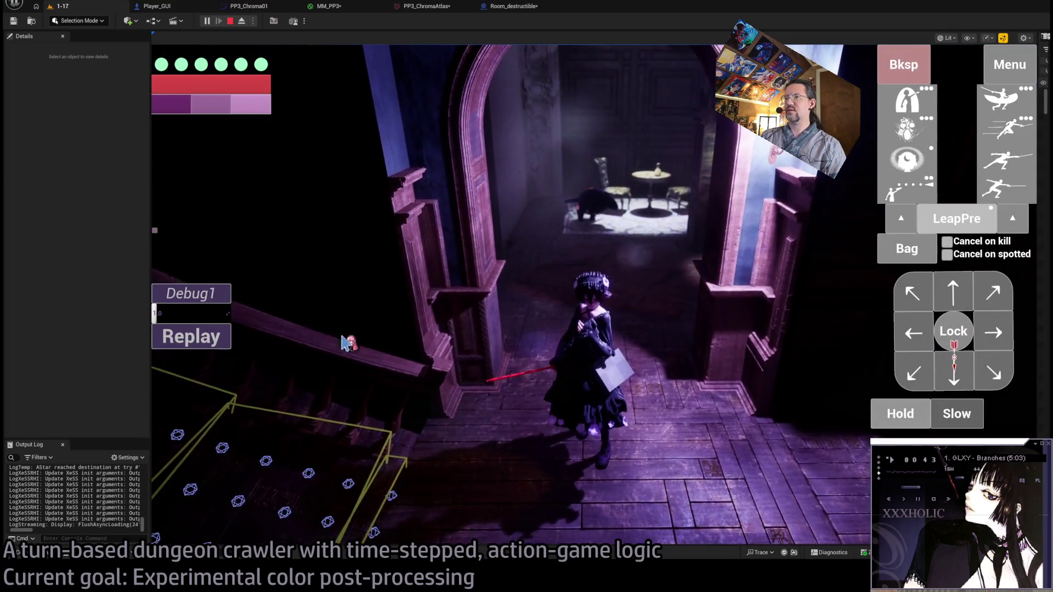
Lock onto the cat enemy, move forward and run two leaping thrusts, dealing 18 damage.
click(956, 329)
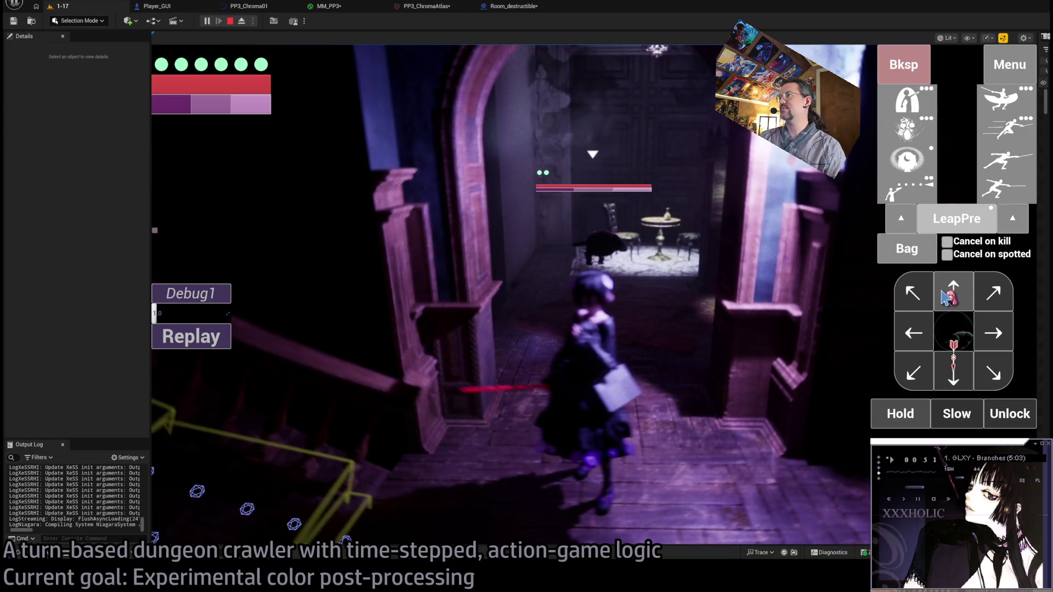
click(947, 336)
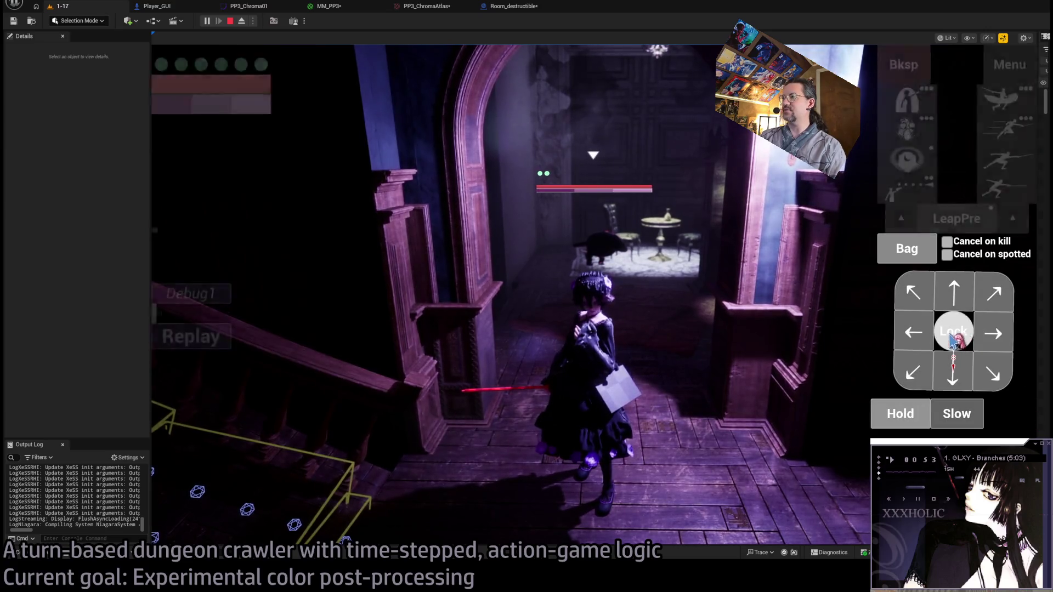
click(940, 337)
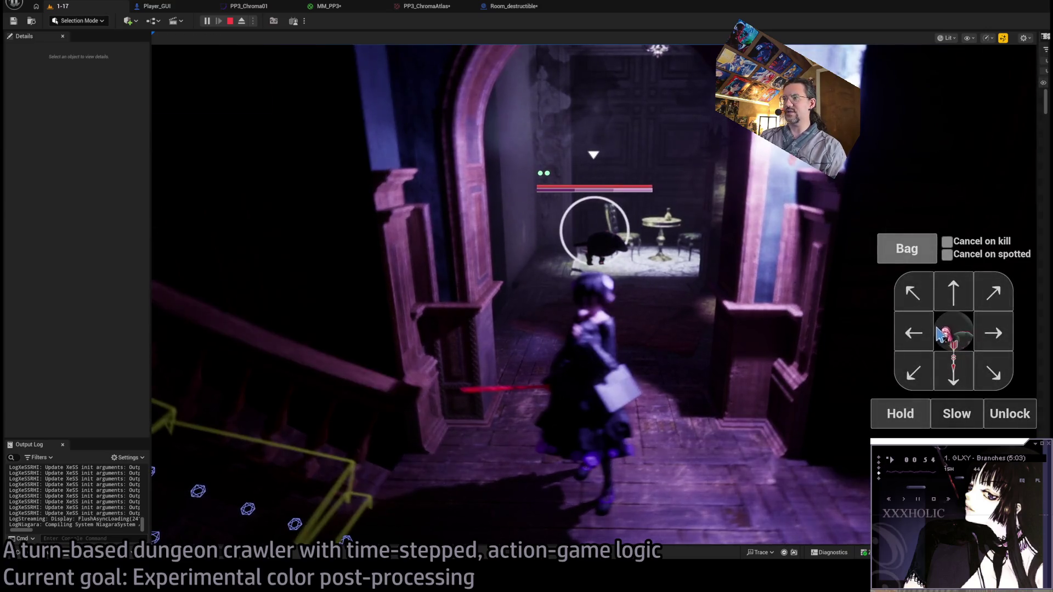
click(959, 298)
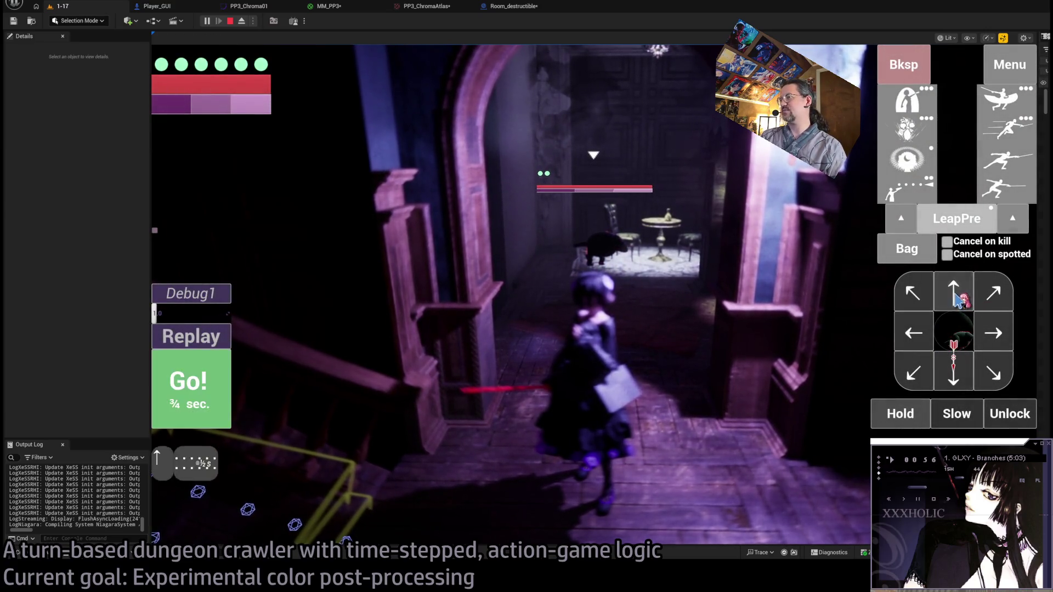
click(1001, 136)
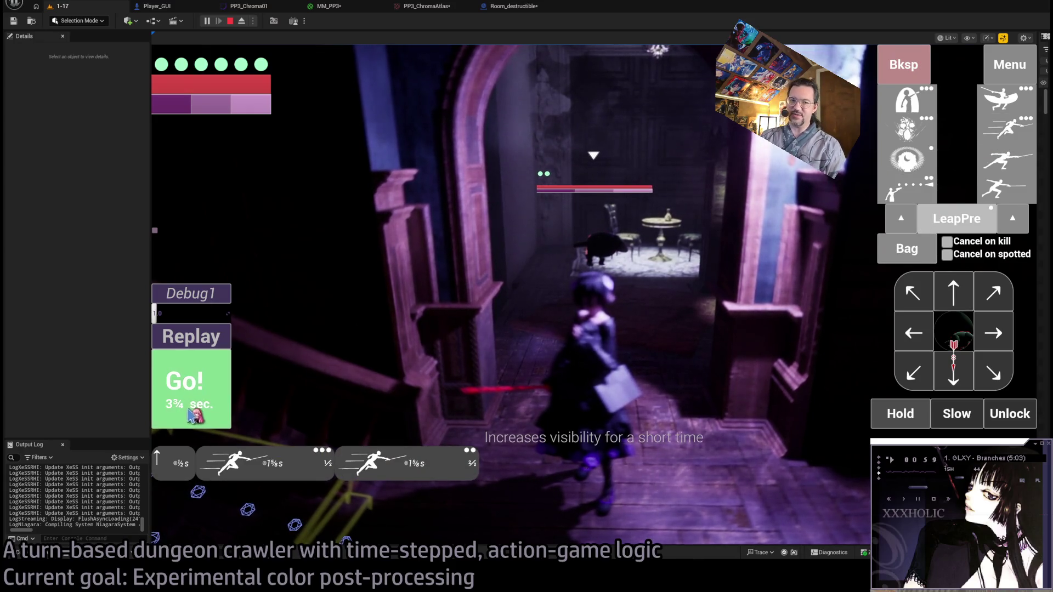
click(210, 394)
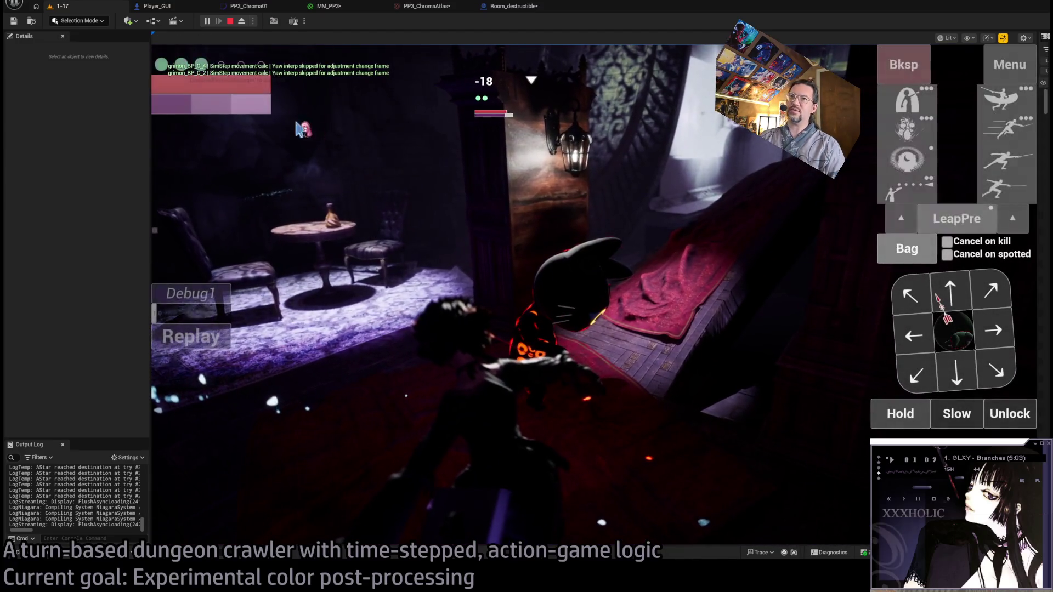
Run a turn of the four-hit light attack combo, an extra light attack and a lunge.
click(989, 193)
click(989, 193)
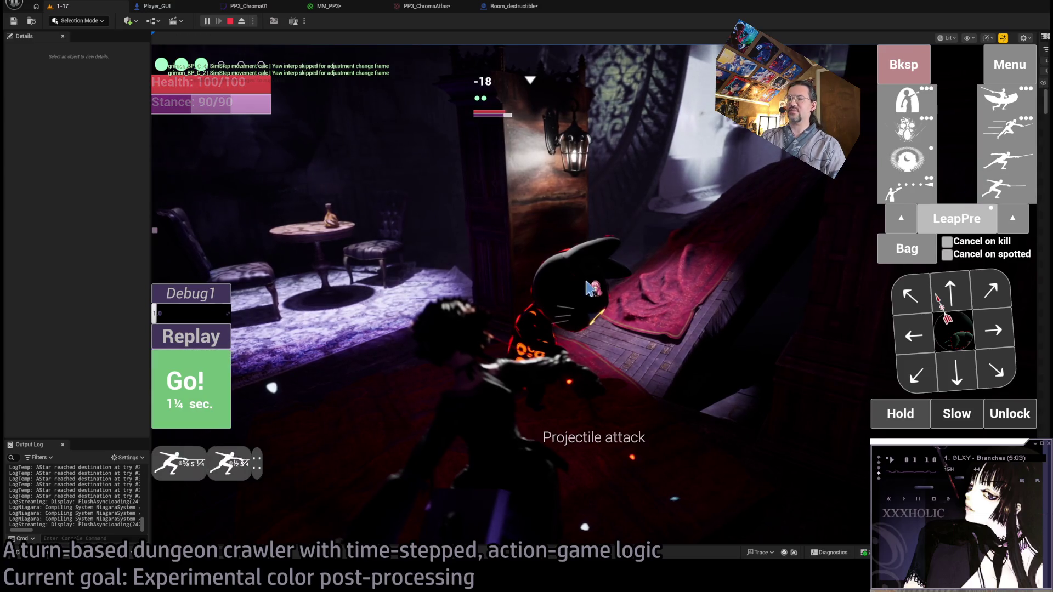
click(1006, 193)
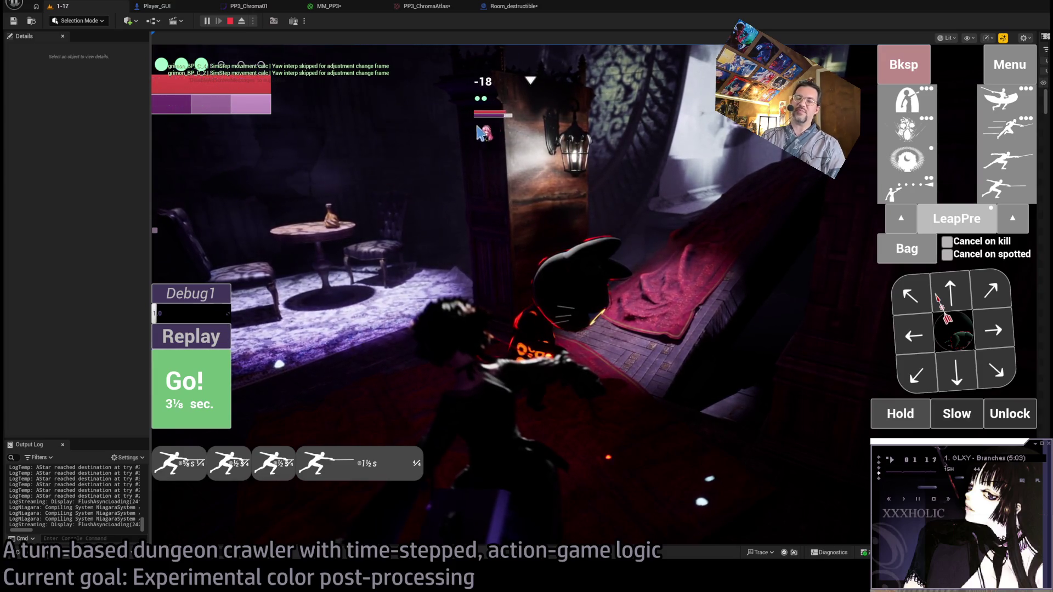
click(194, 394)
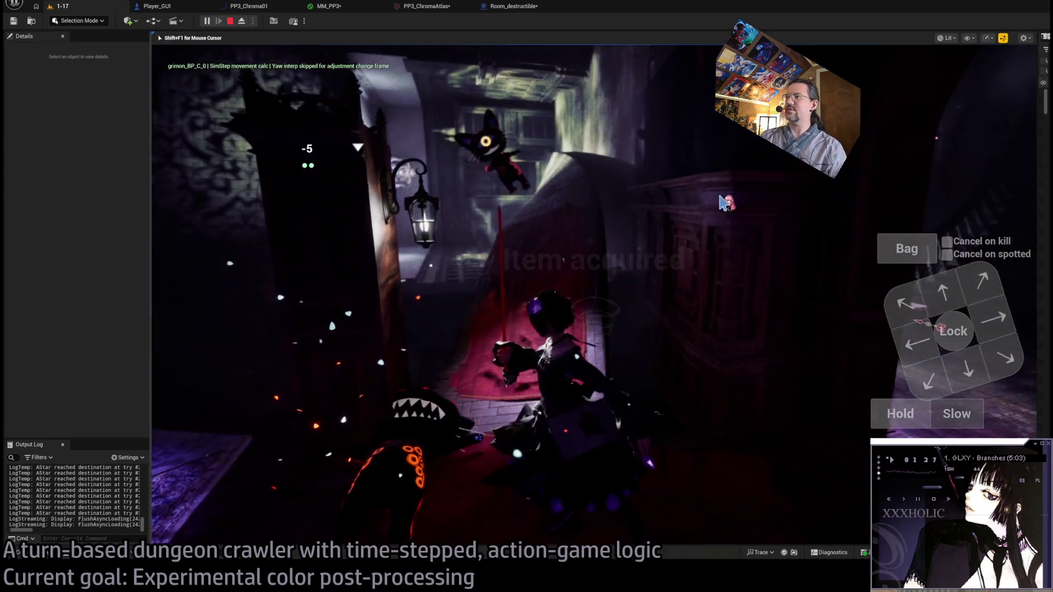
Lock onto the next enemy, run a backward step with a leaping thrust, then eject to the editor camera.
click(942, 323)
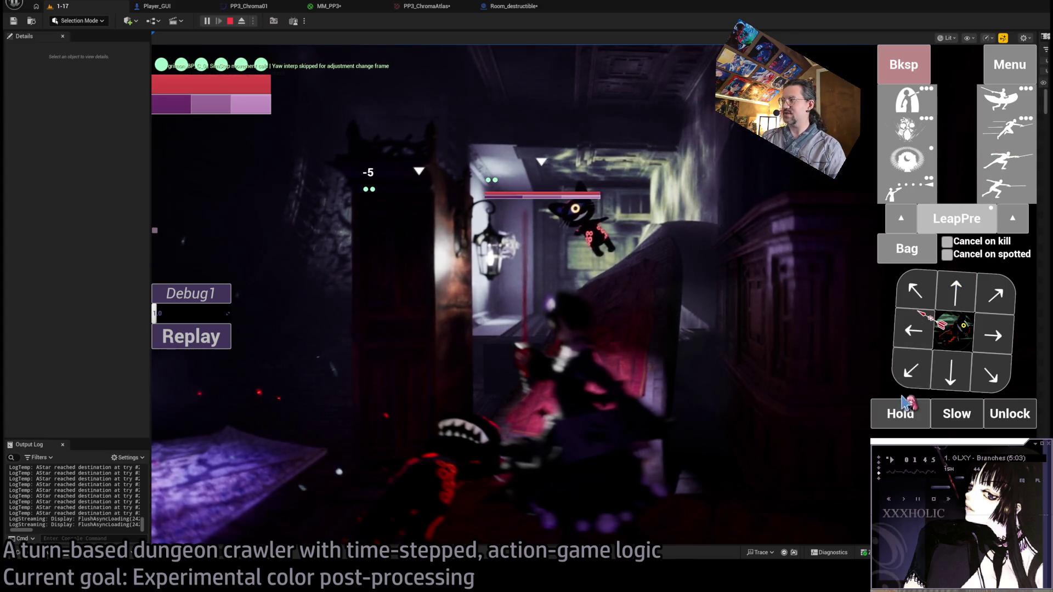
click(950, 373)
click(1017, 142)
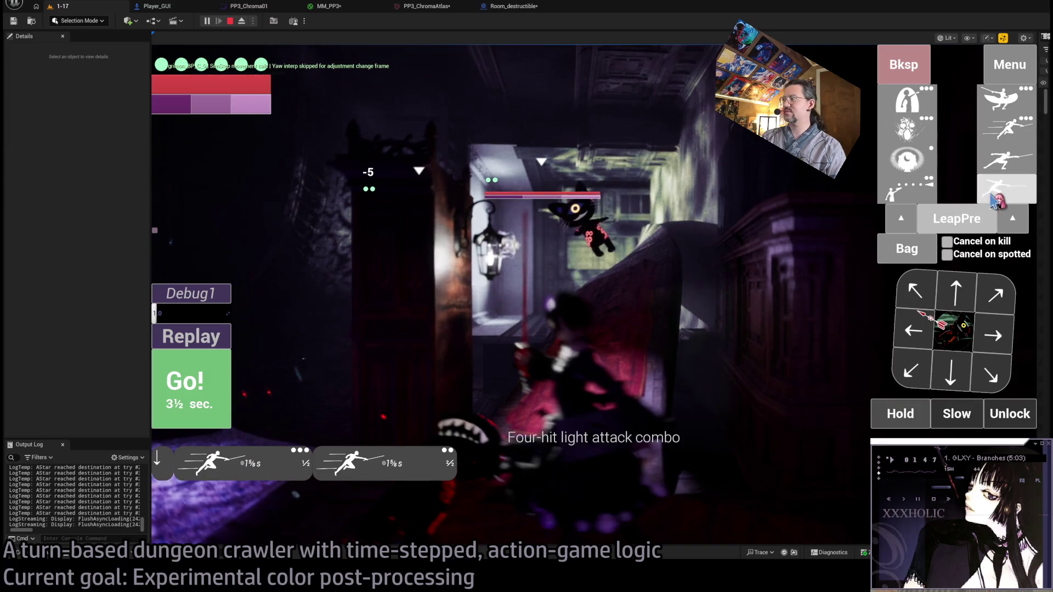
click(199, 417)
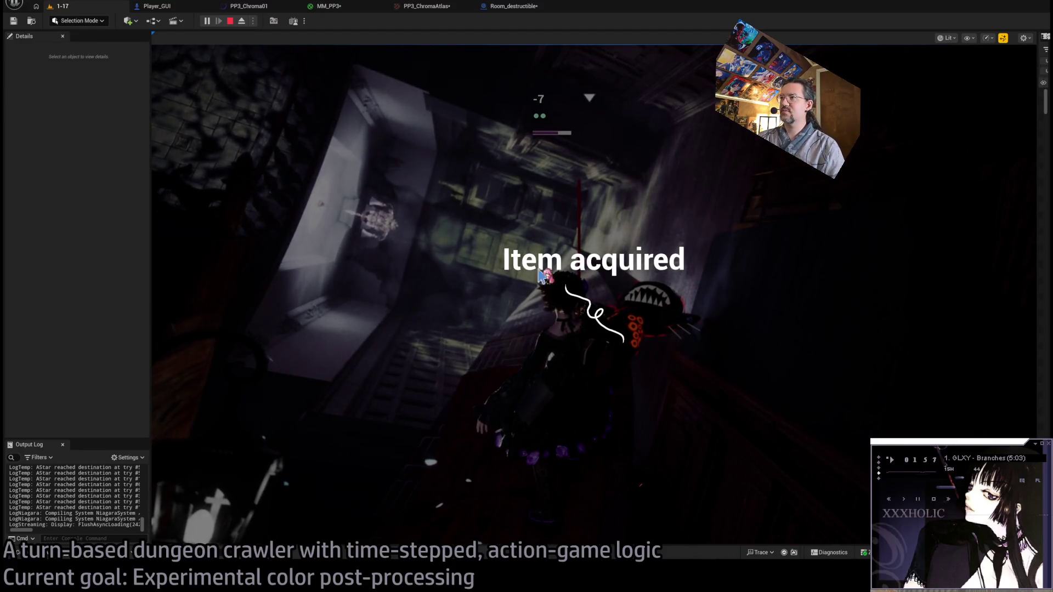
click(242, 22)
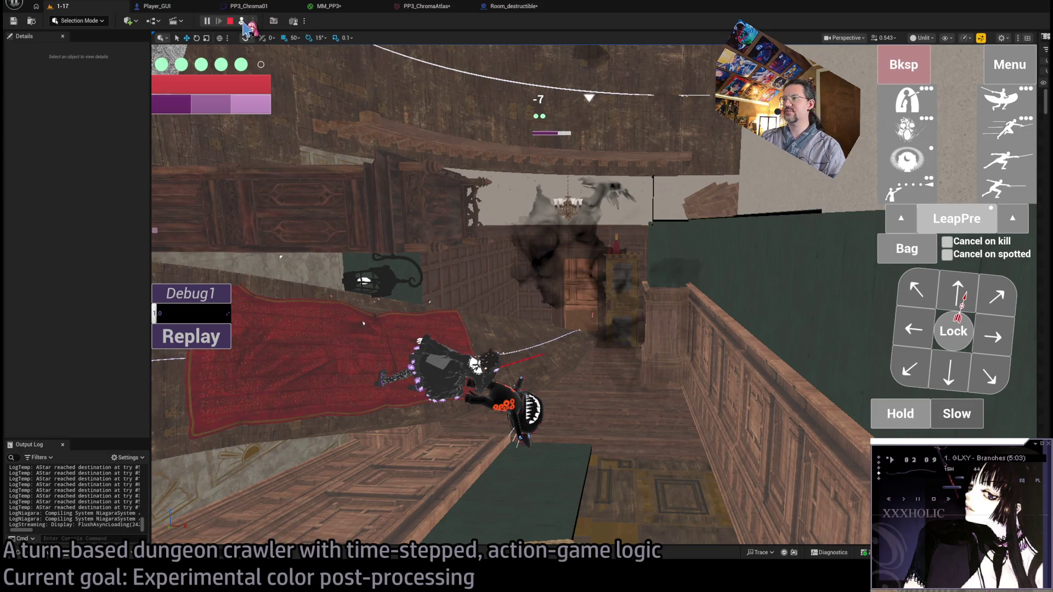
Repossess the character and run the queued moves and a four-hit light attack turn.
click(242, 21)
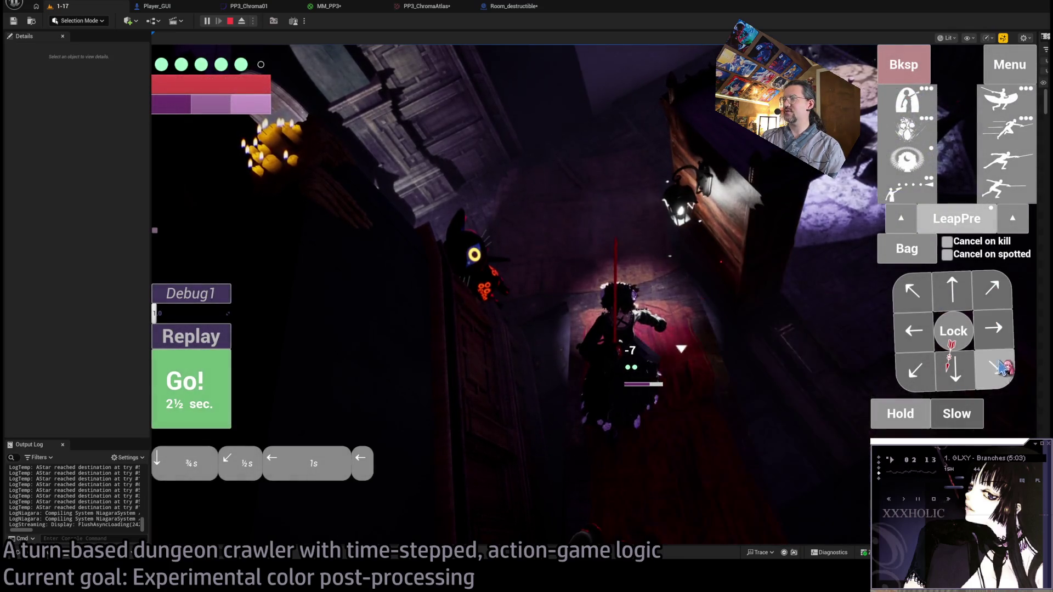
key(space)
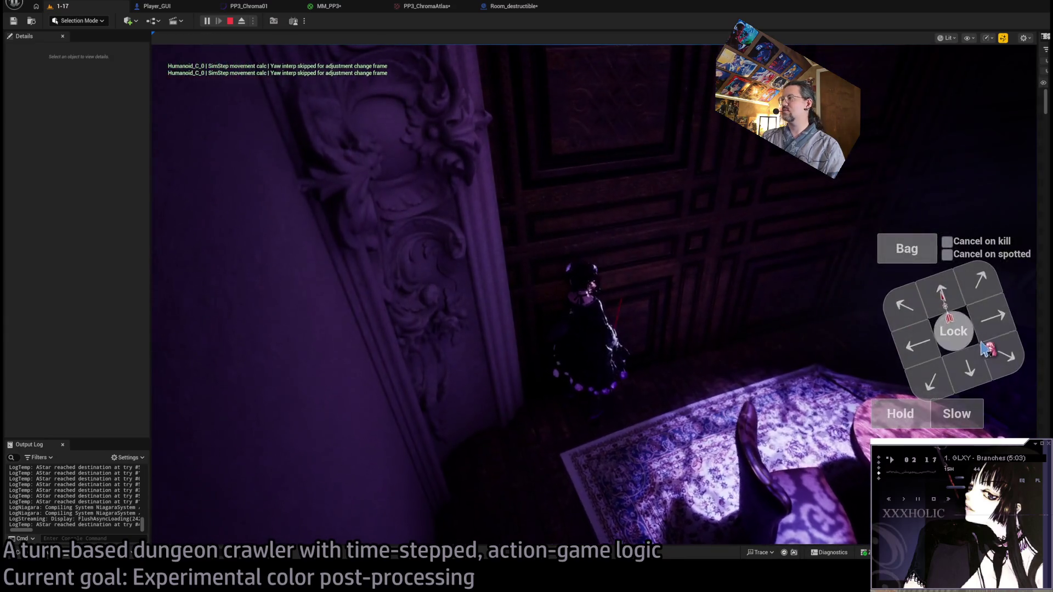
click(1001, 300)
key(space)
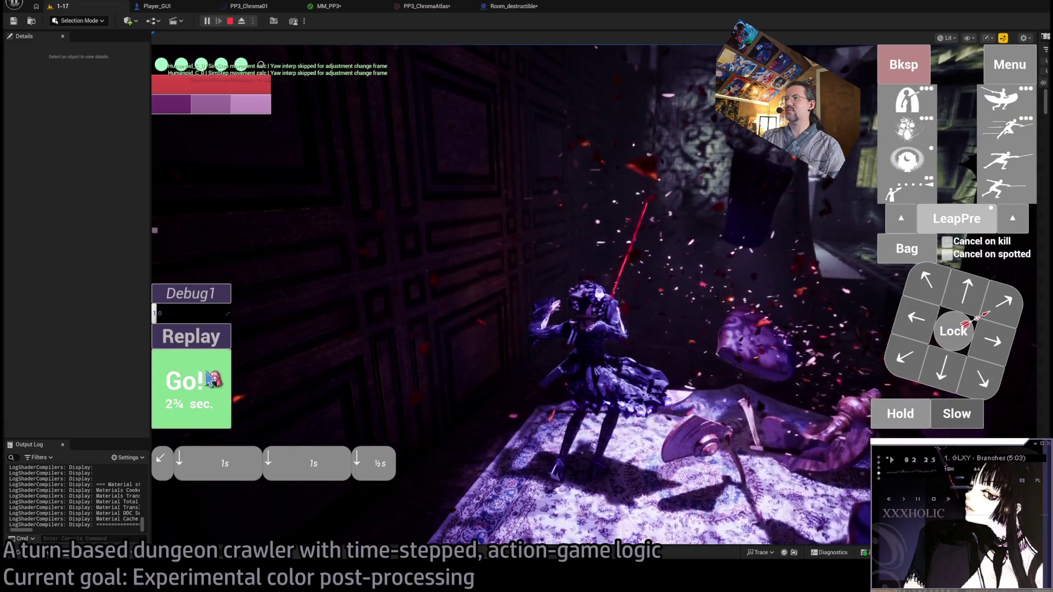
click(206, 380)
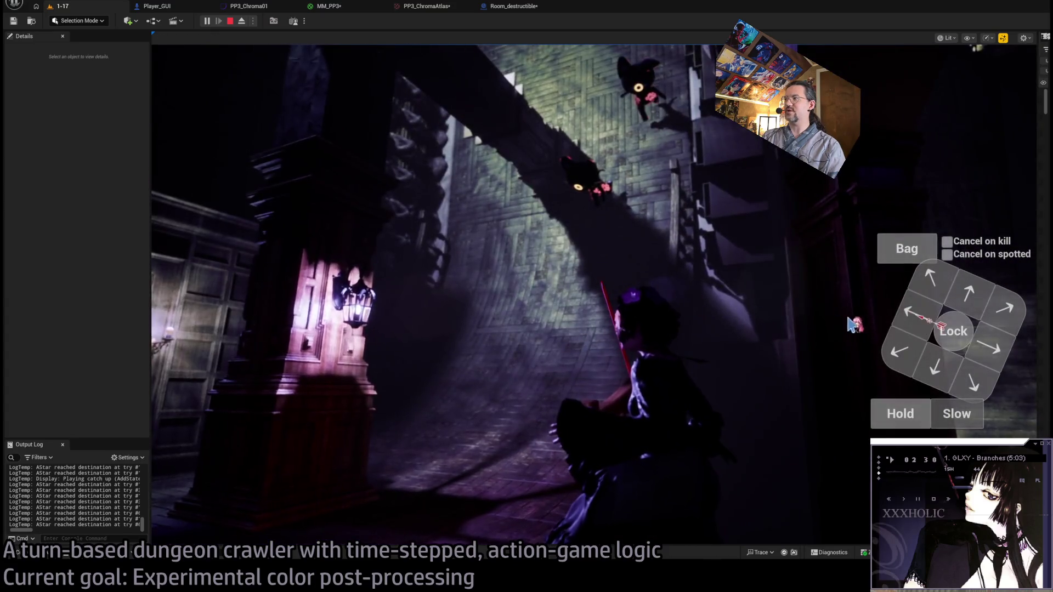
Run a short move and the visibility skill against the cat, then replay that turn.
click(912, 321)
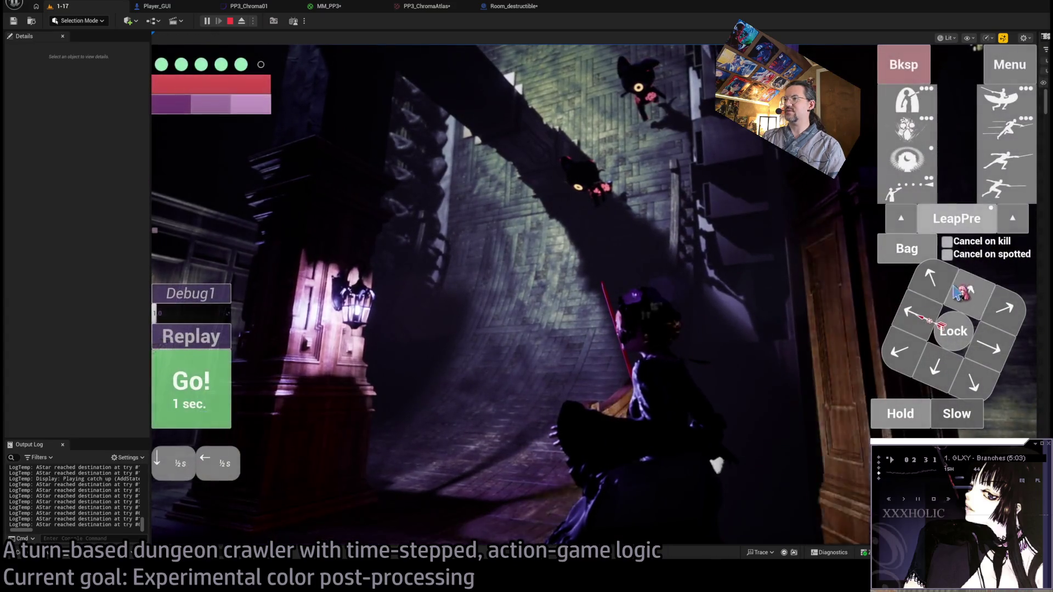
click(195, 381)
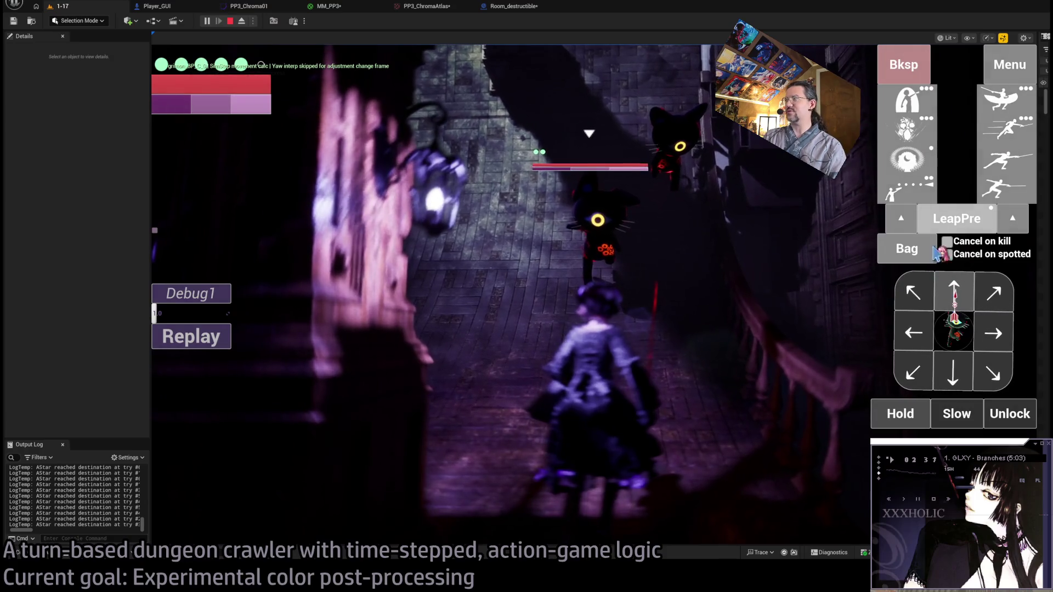
click(919, 142)
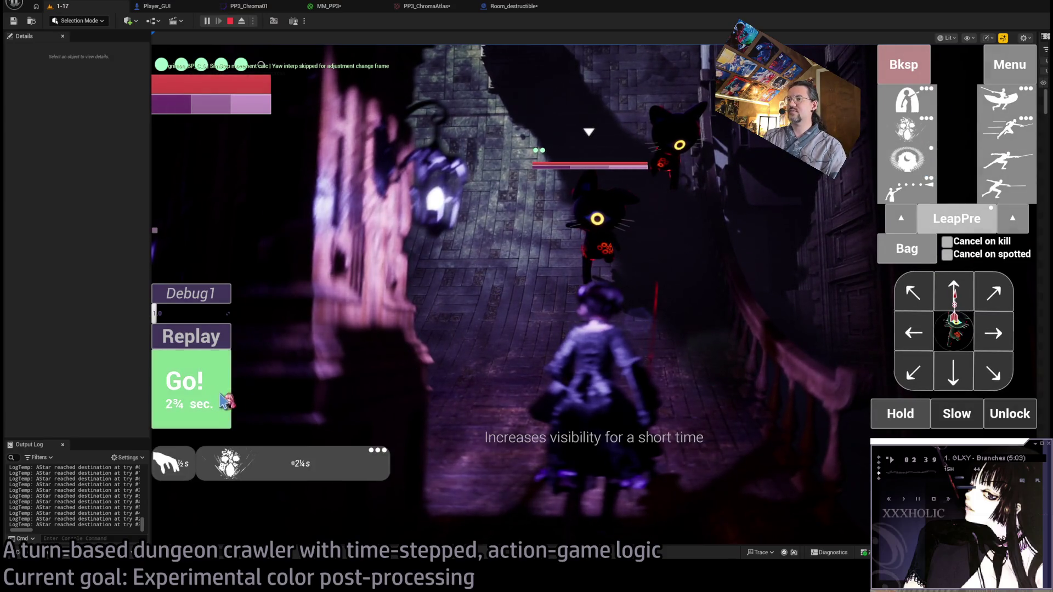
key(space)
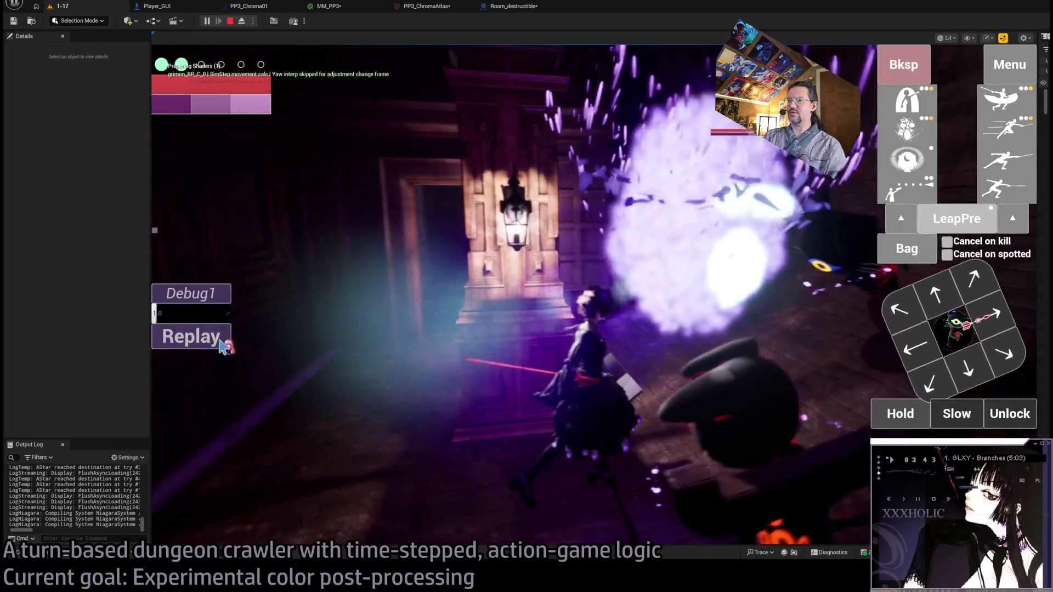
click(204, 343)
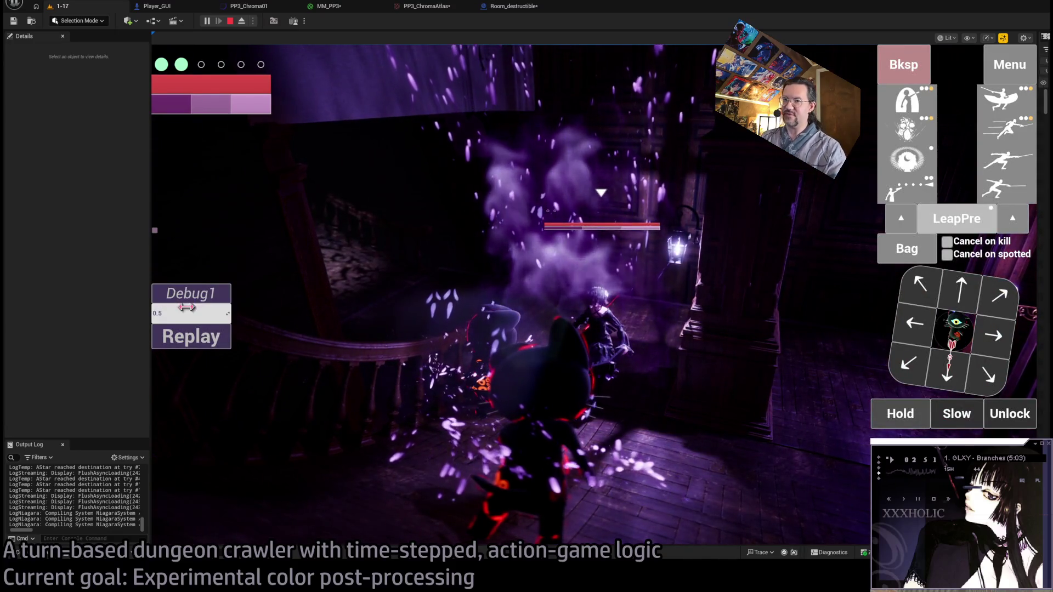
Play out several more combat turns, ending with a 4¾-second lunge and combo attack queue.
click(954, 336)
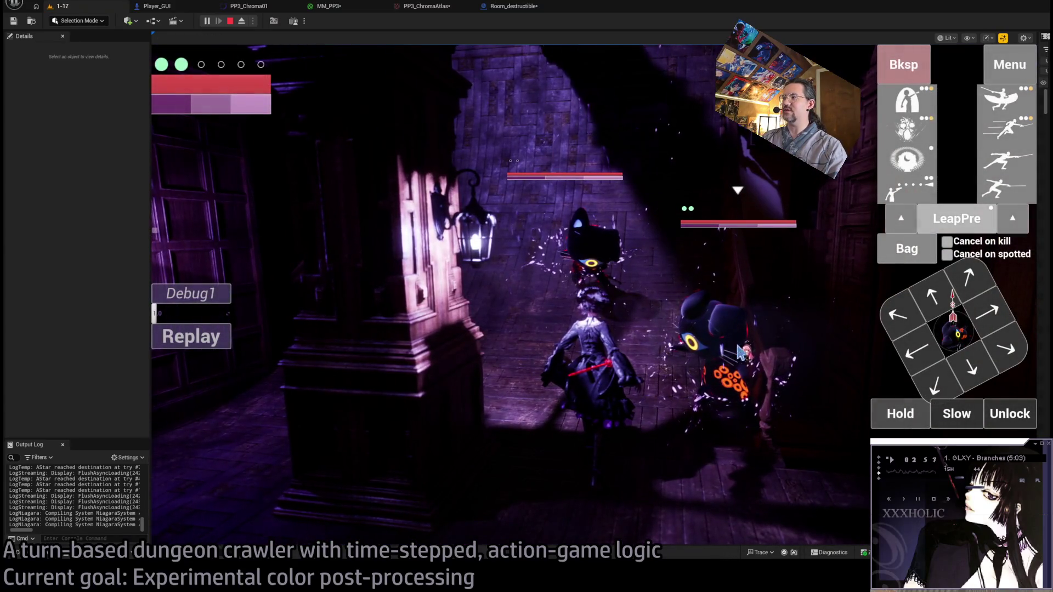
click(943, 333)
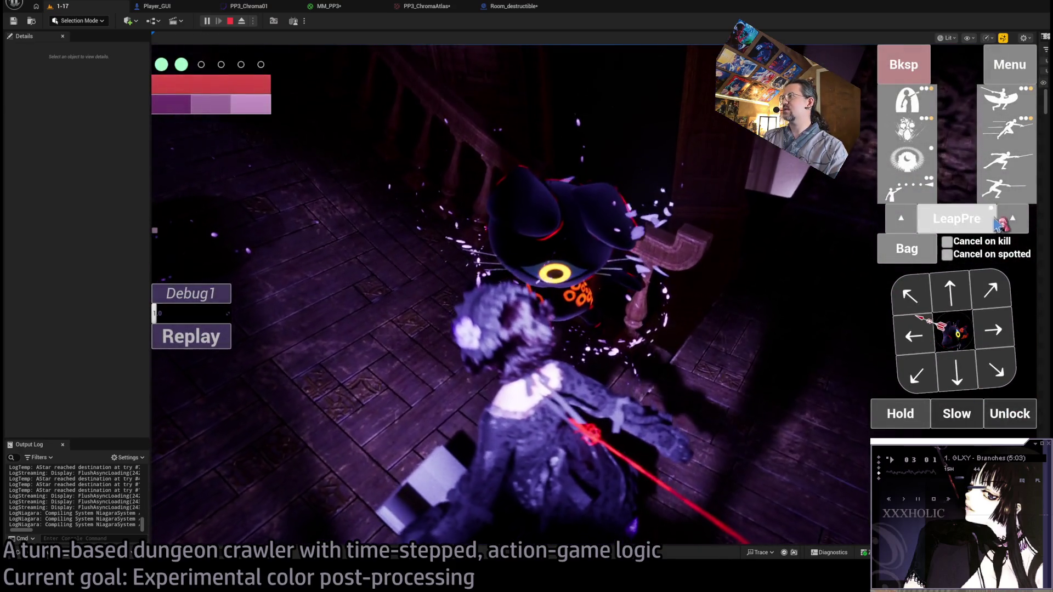
click(200, 383)
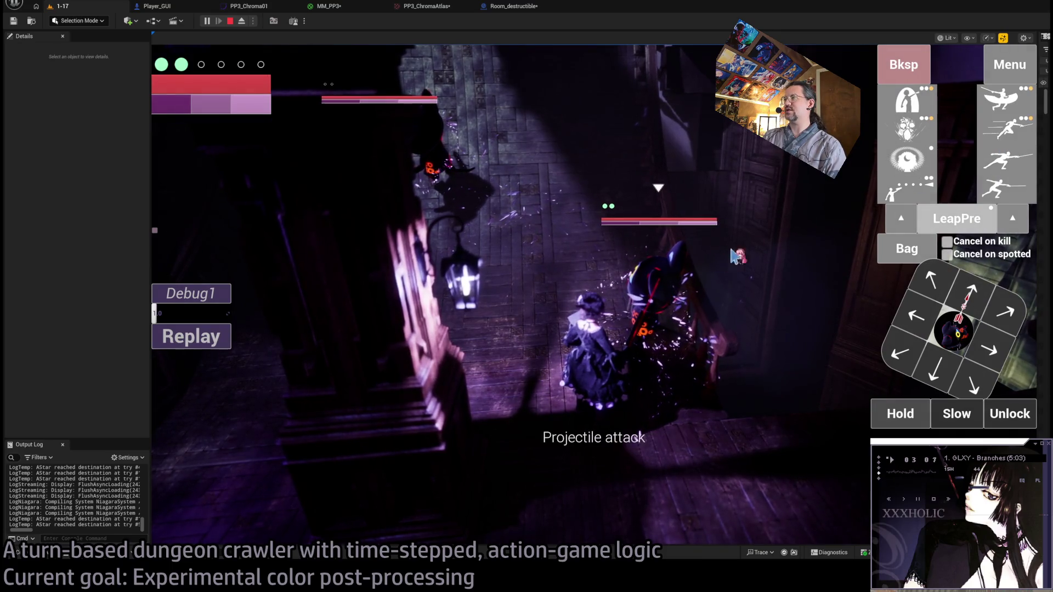
click(735, 256)
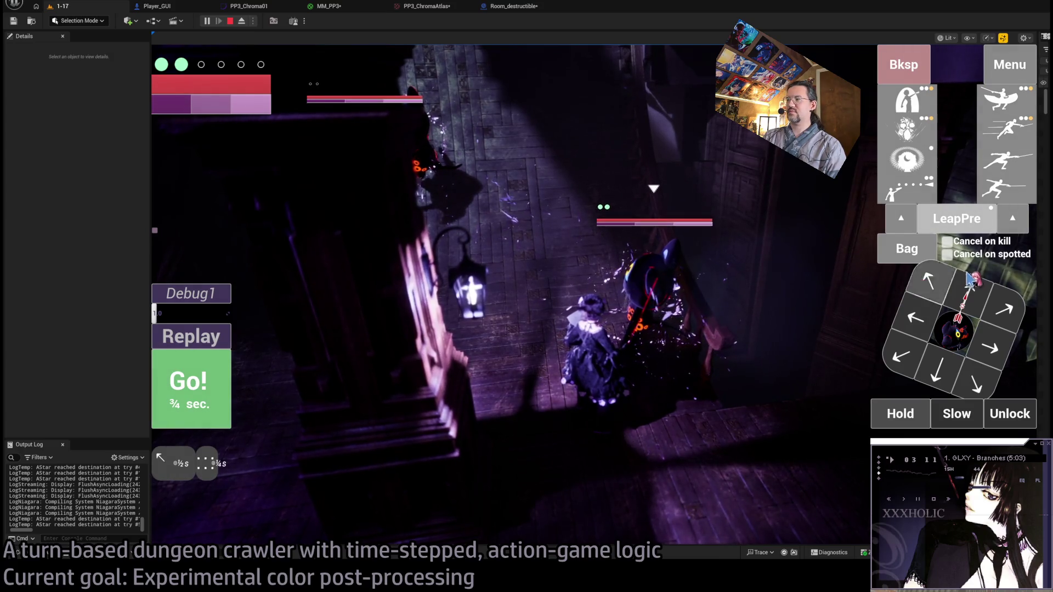
click(193, 400)
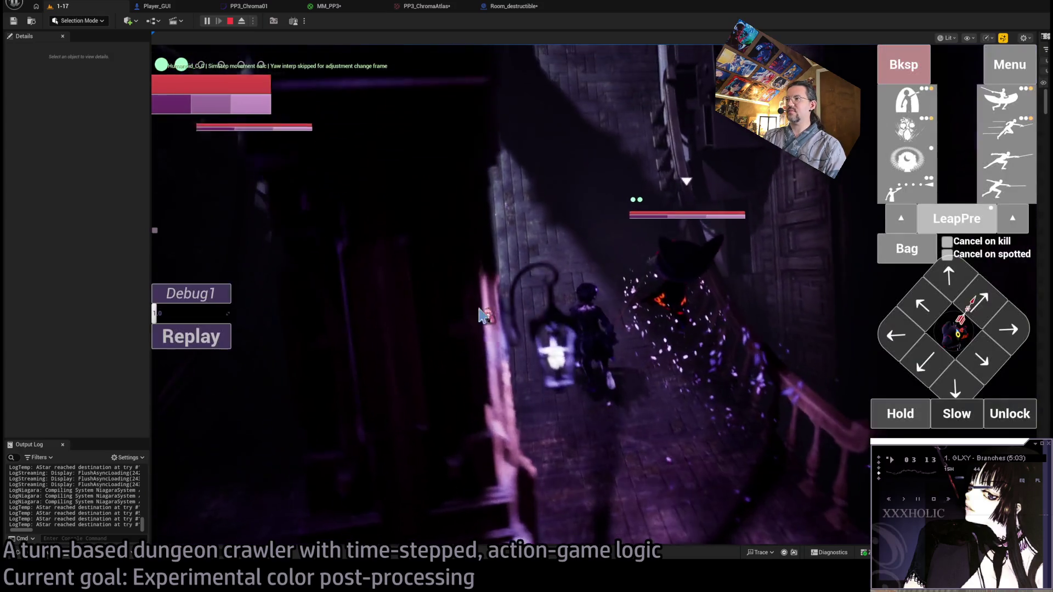
click(950, 331)
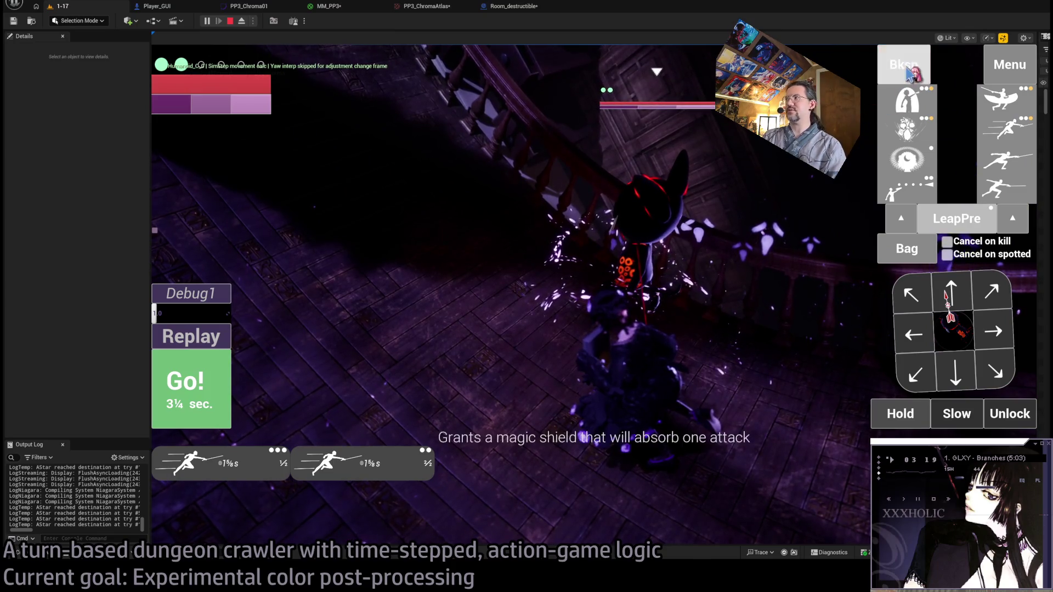
click(515, 339)
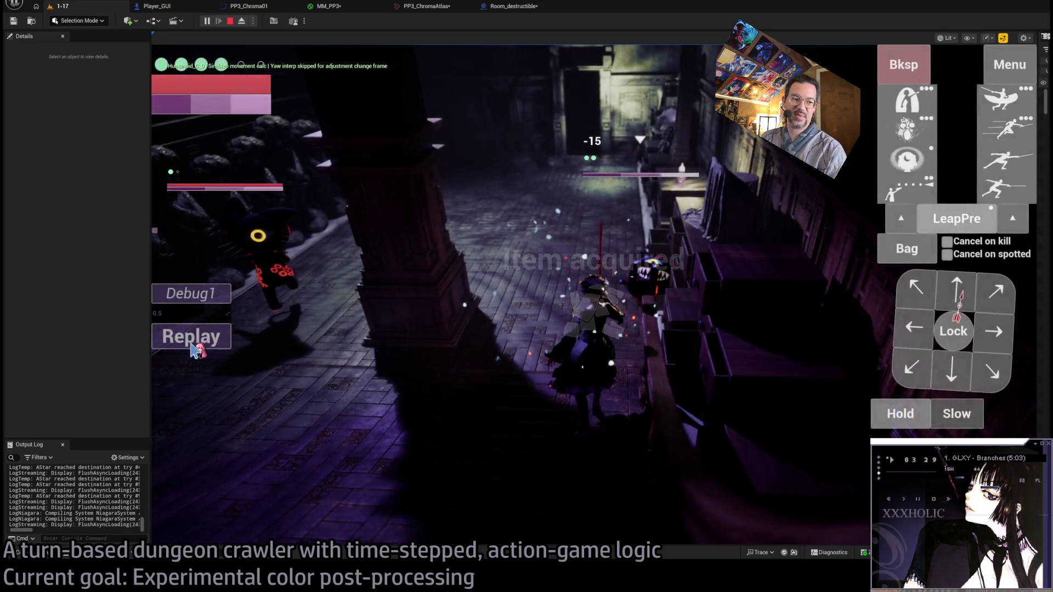
Step left, target the cat and fire a projectile for 67 damage, replay it, then open the bag.
click(406, 337)
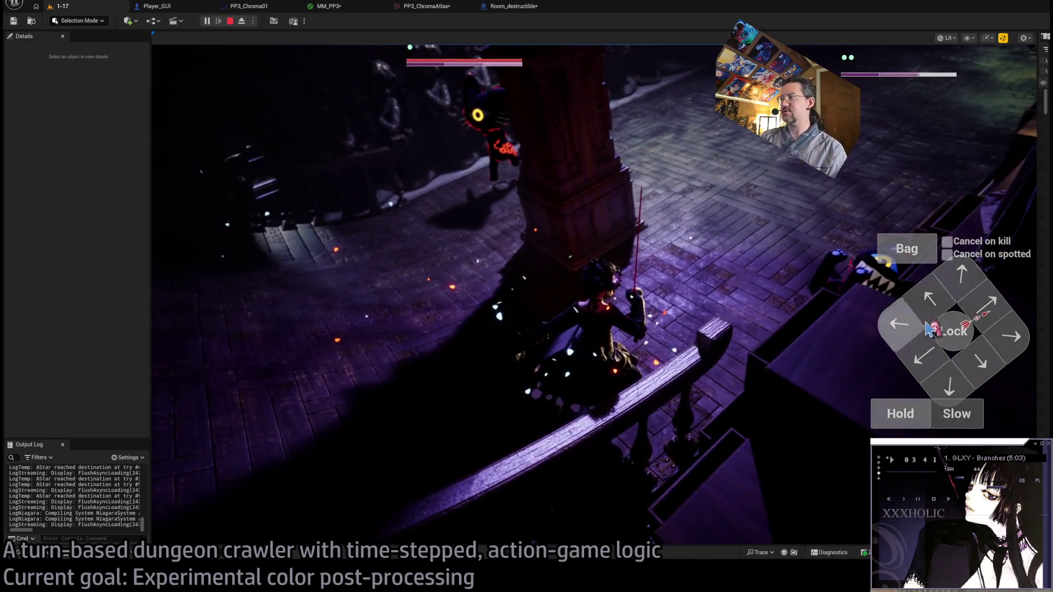
click(894, 335)
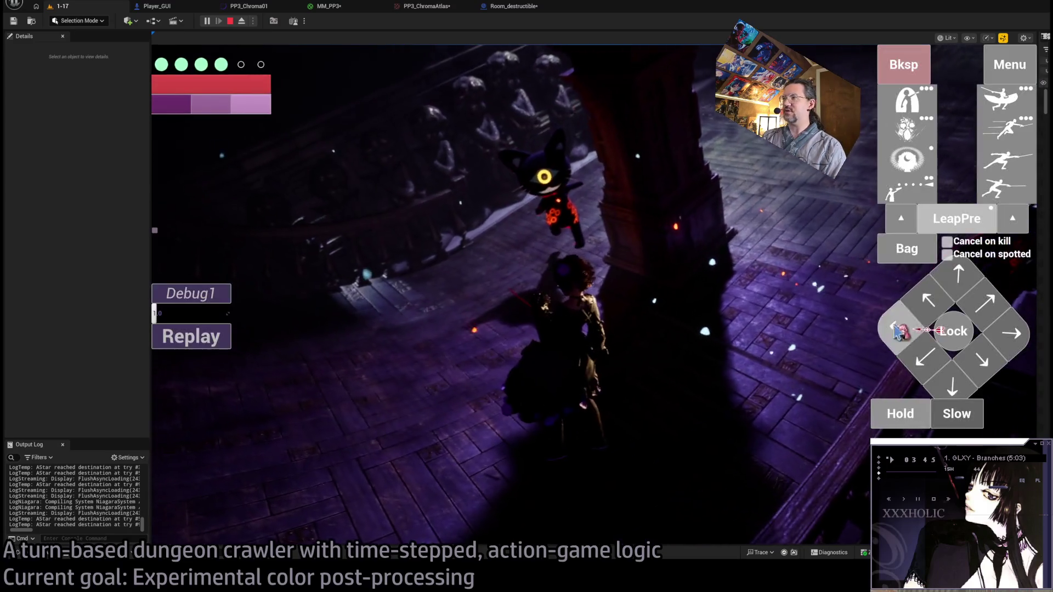
click(895, 331)
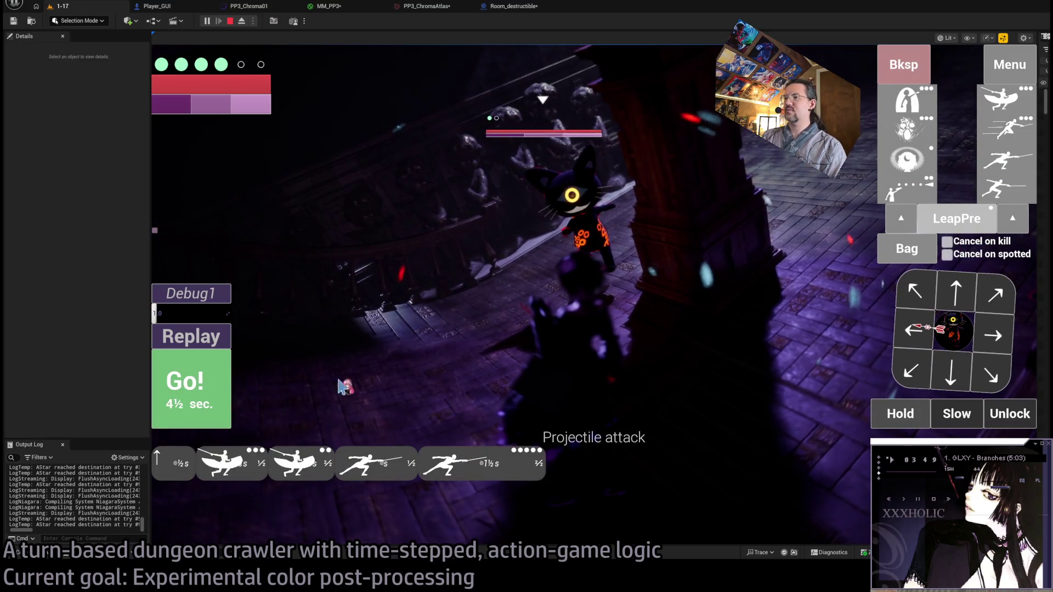
key(space)
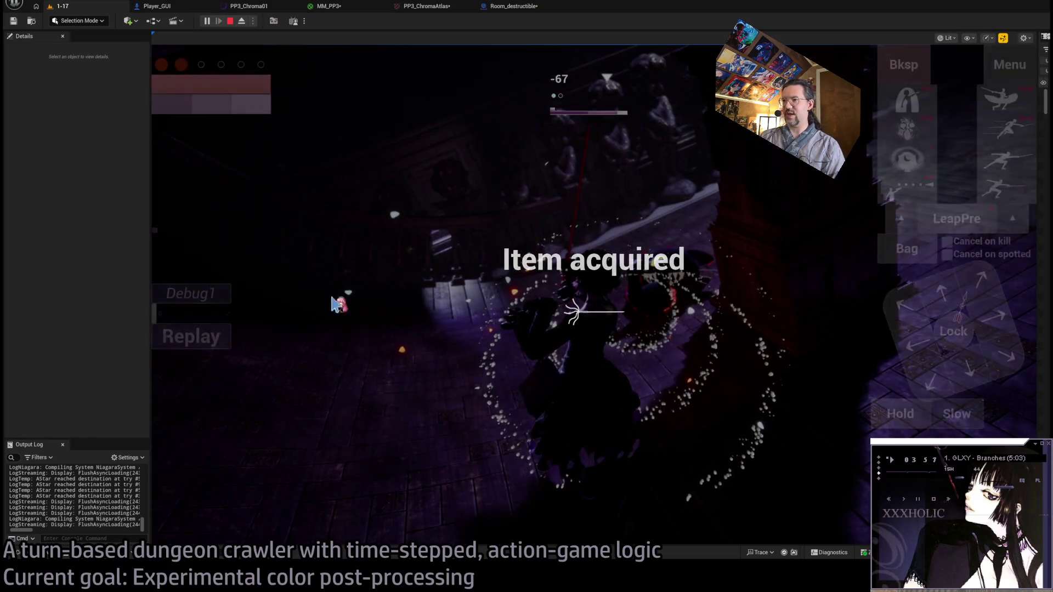
click(203, 339)
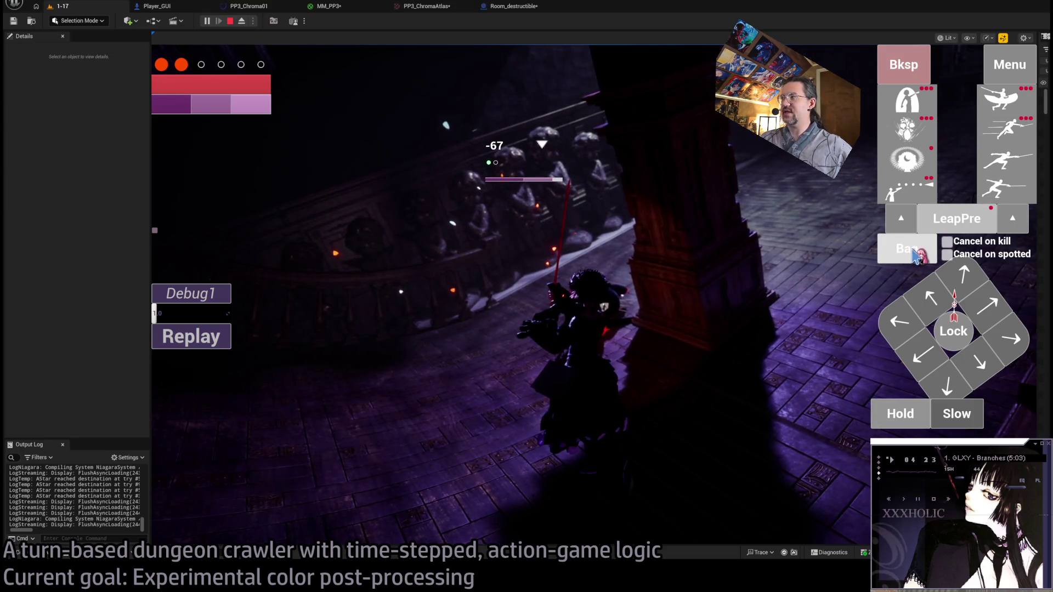
click(935, 248)
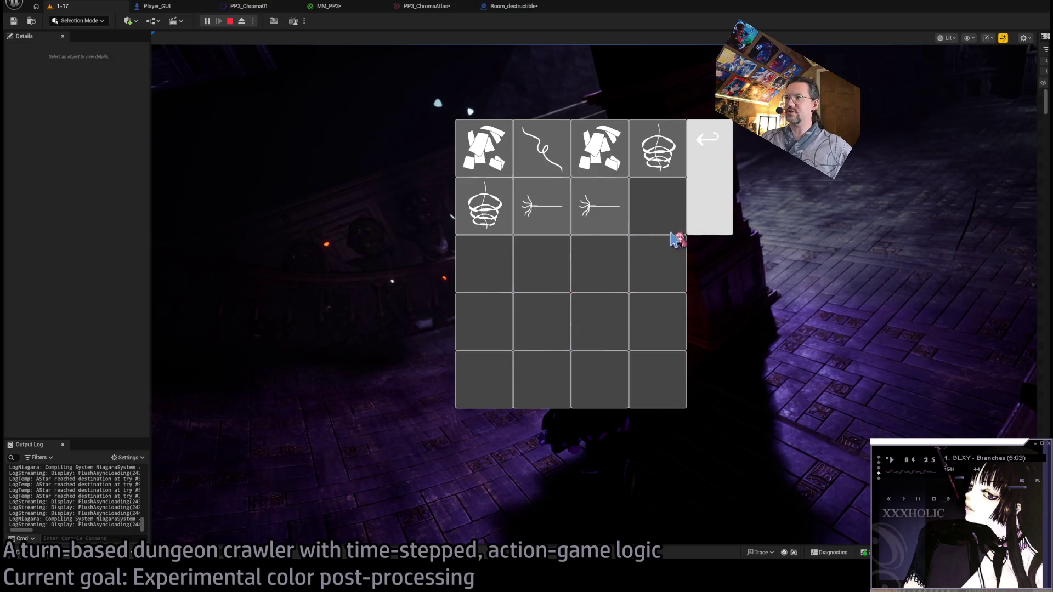
Close the bag, fly the ejected camera through the room, repossess the player, and stop the session.
mouse_move(533, 166)
click(699, 196)
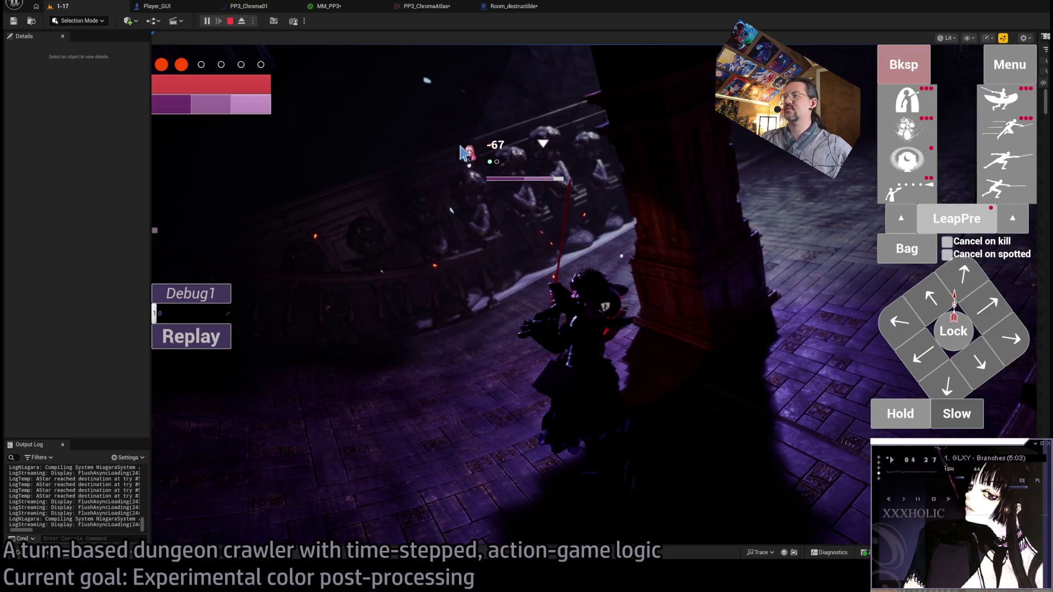
key(F8)
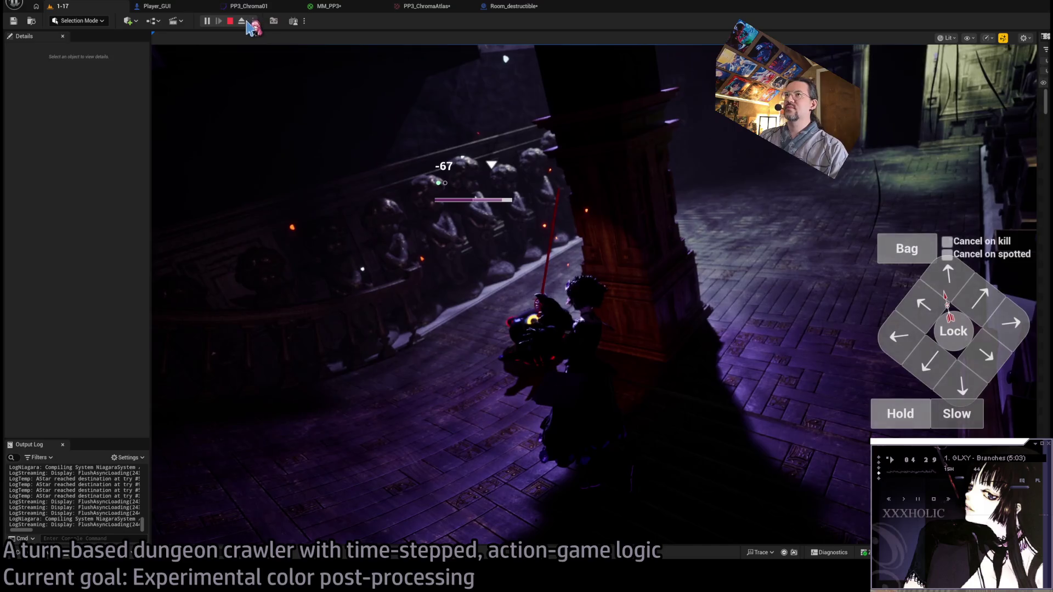
key(w)
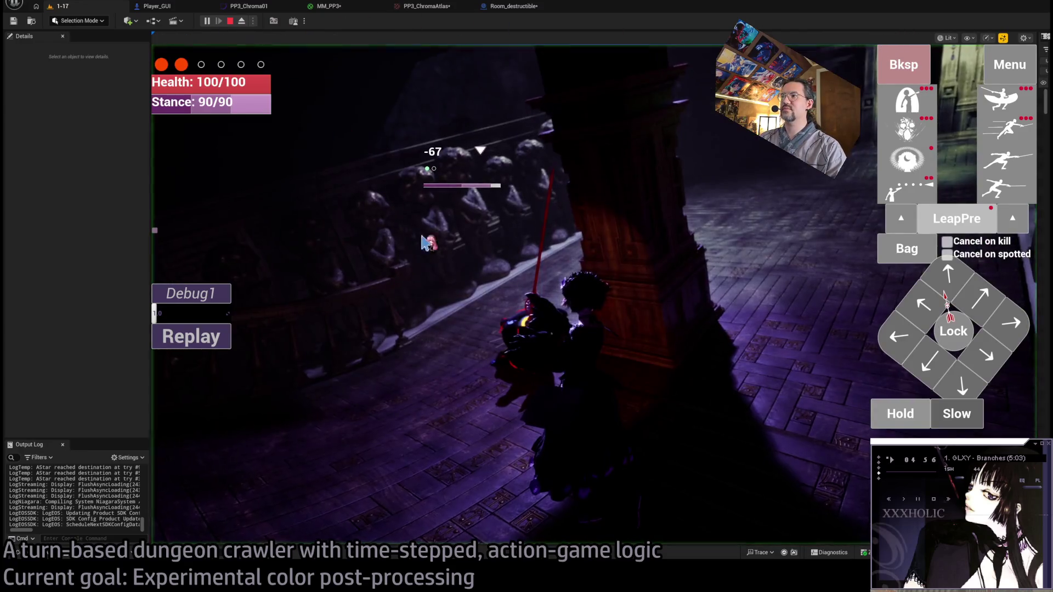
click(445, 263)
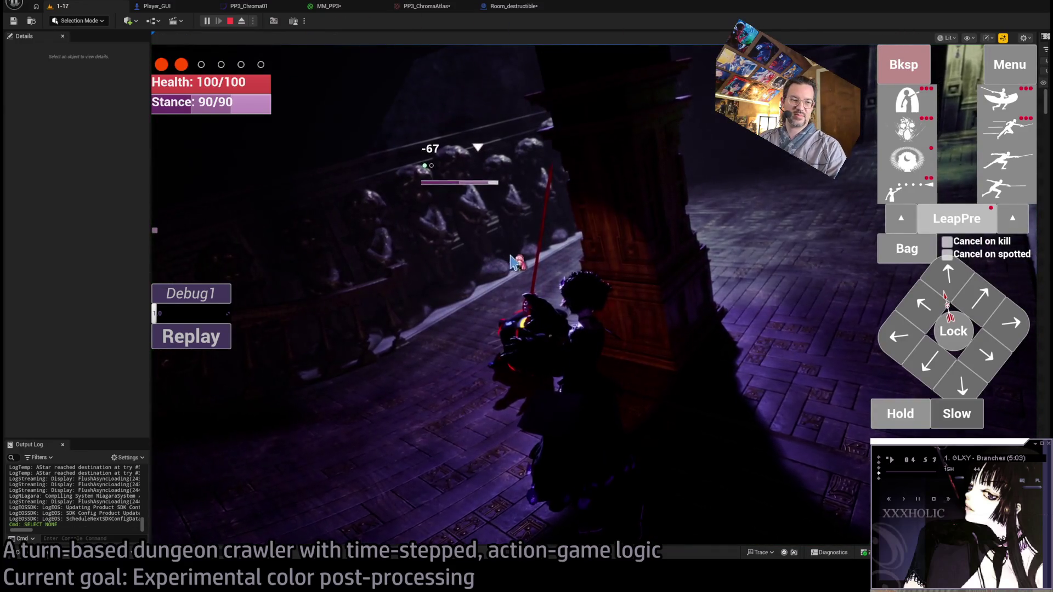
key(Escape)
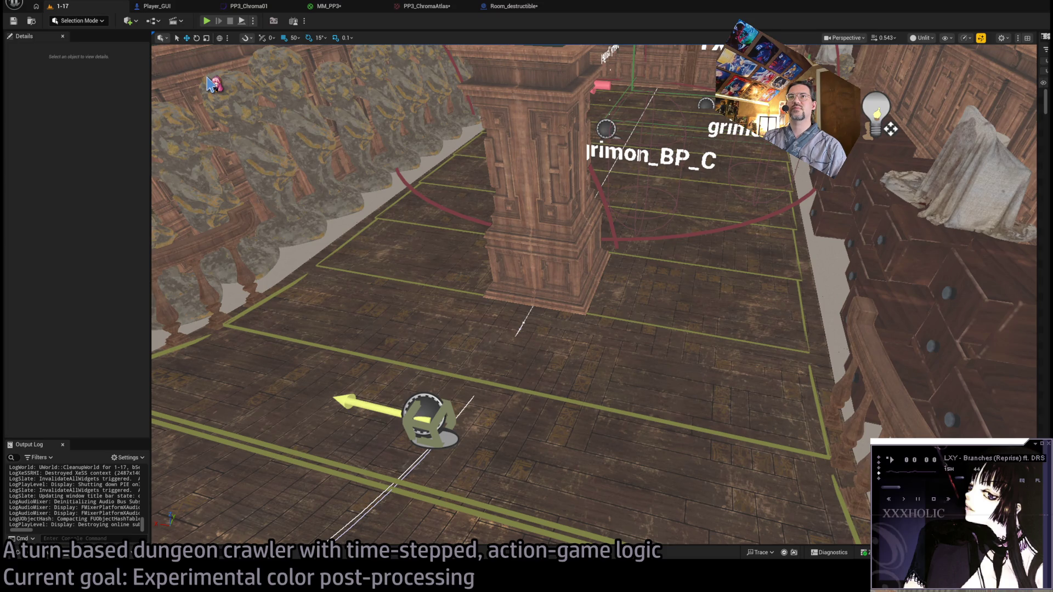
From level 1-09, select the top barrel and bring up its Room_destructible Blueprint graph.
click(213, 22)
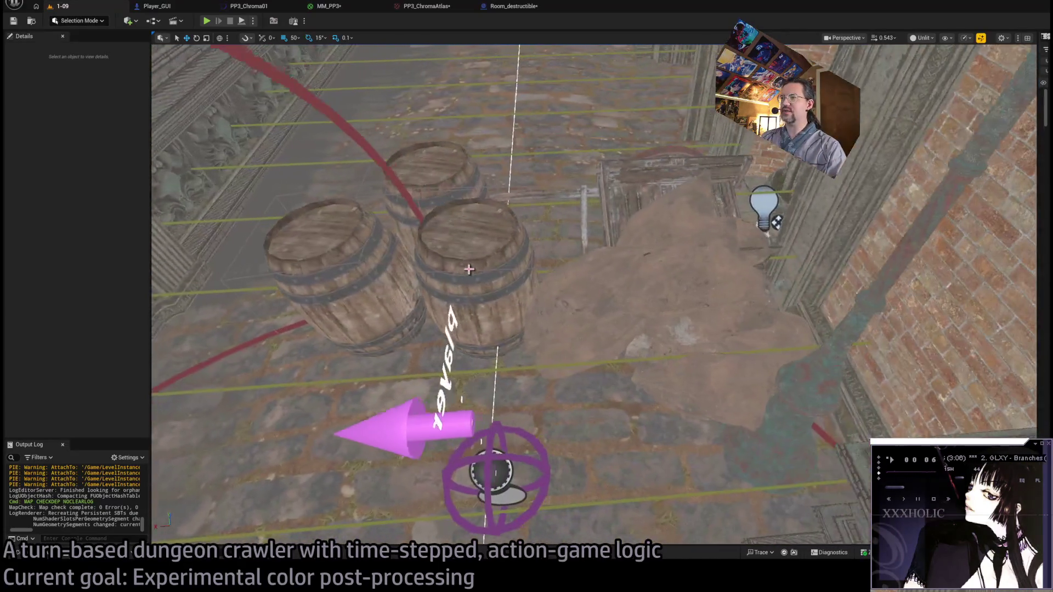
click(464, 242)
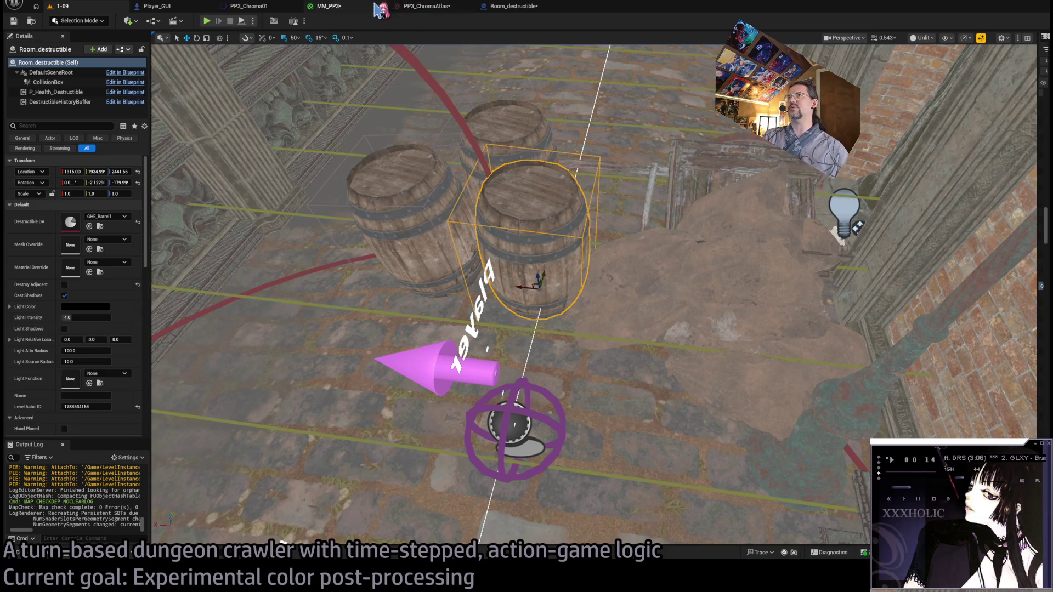
click(501, 6)
scroll(492, 144, down, 3)
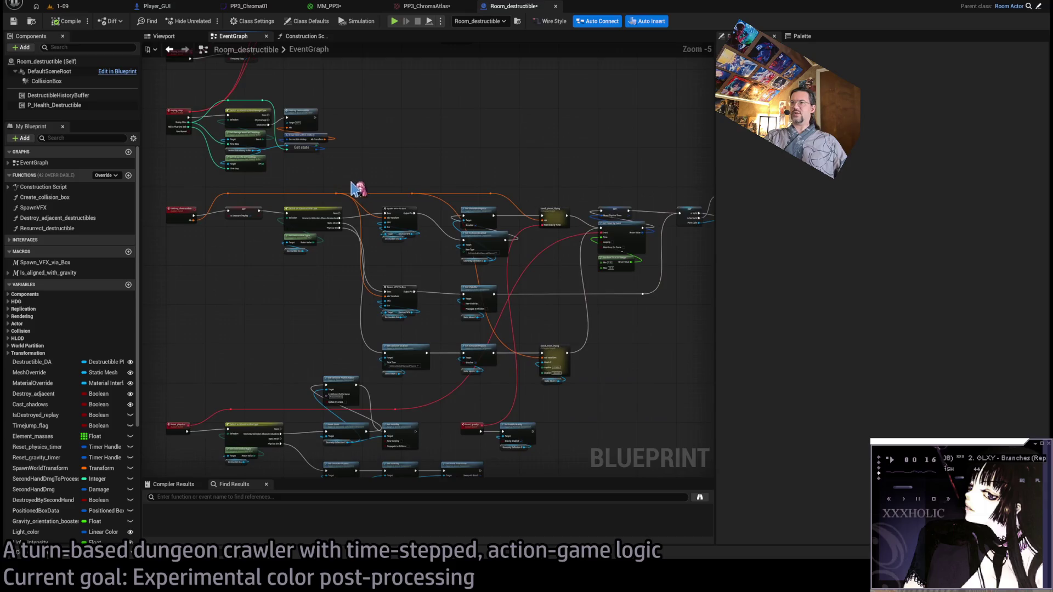
Pan the Event Graph along the Start_replay logic to the Resurrect node.
scroll(476, 268, up, 5)
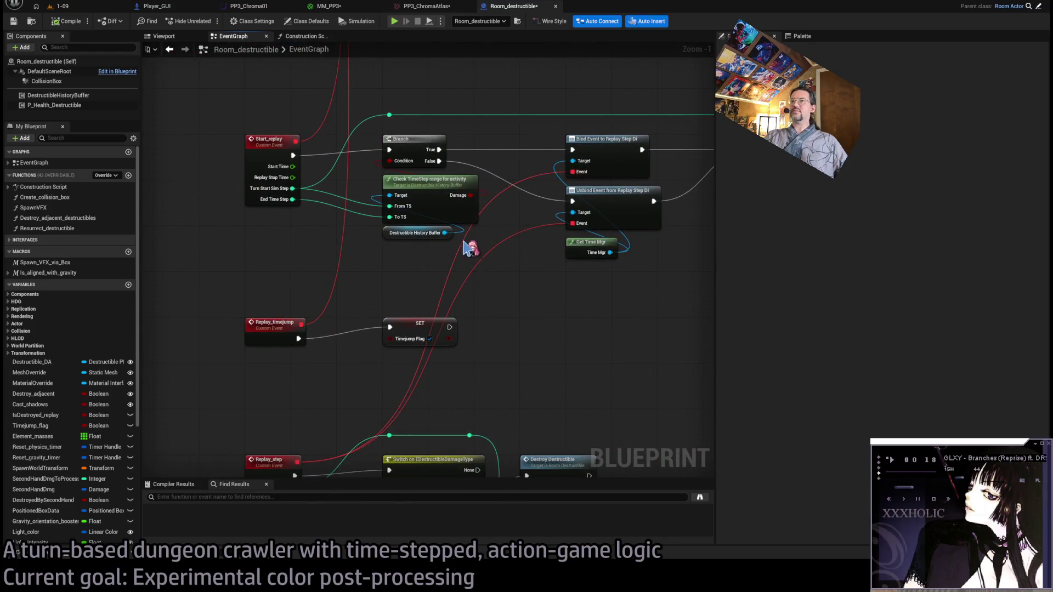
scroll(470, 246, down, 2)
scroll(463, 254, up, 2)
scroll(433, 264, down, 2)
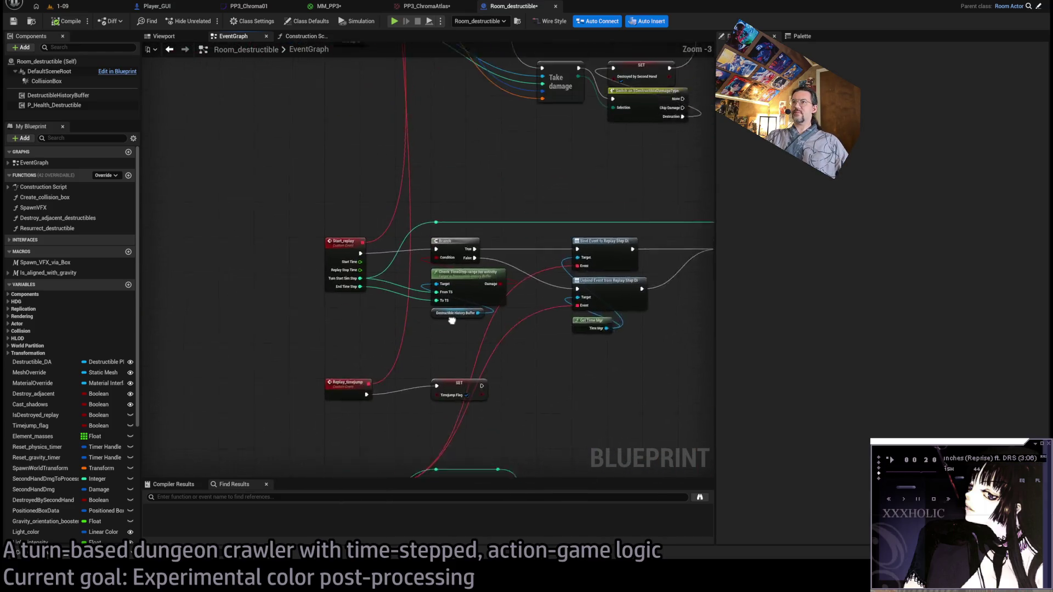
scroll(481, 229, up, 2)
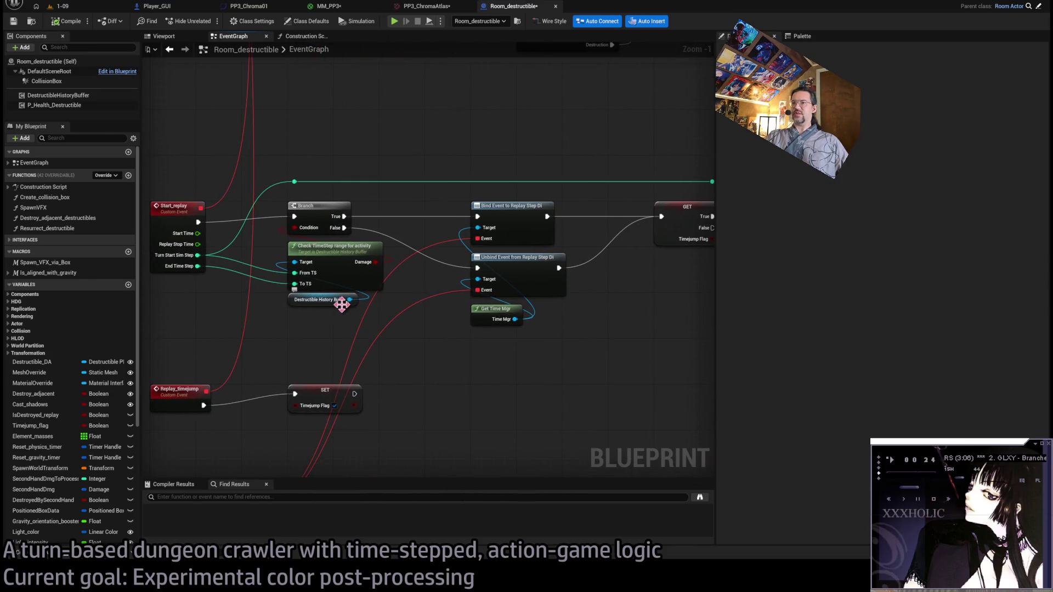
drag(347, 233, 367, 303)
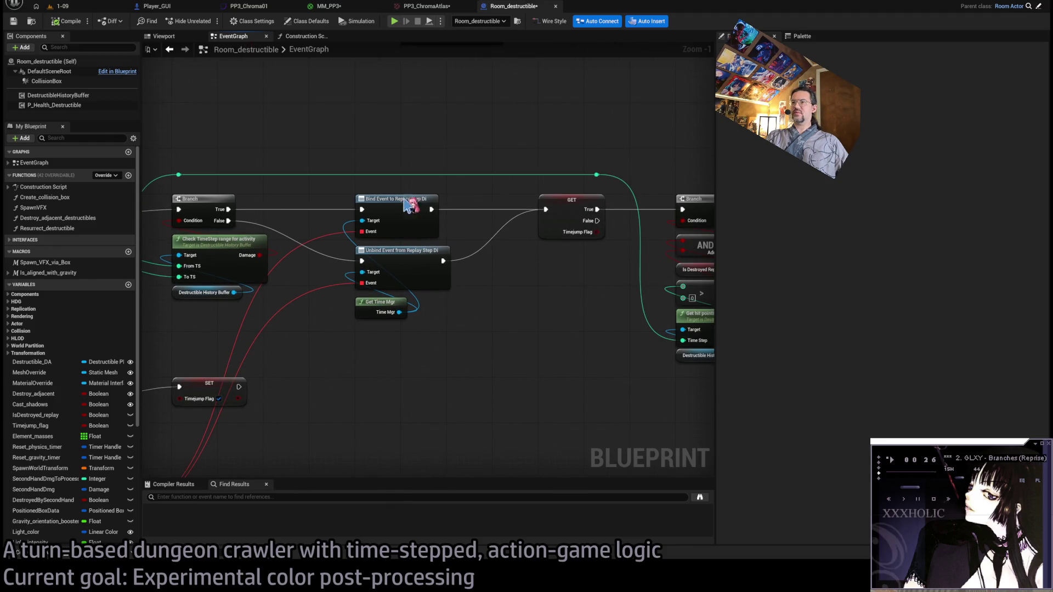
drag(407, 205, 469, 225)
drag(620, 364, 423, 369)
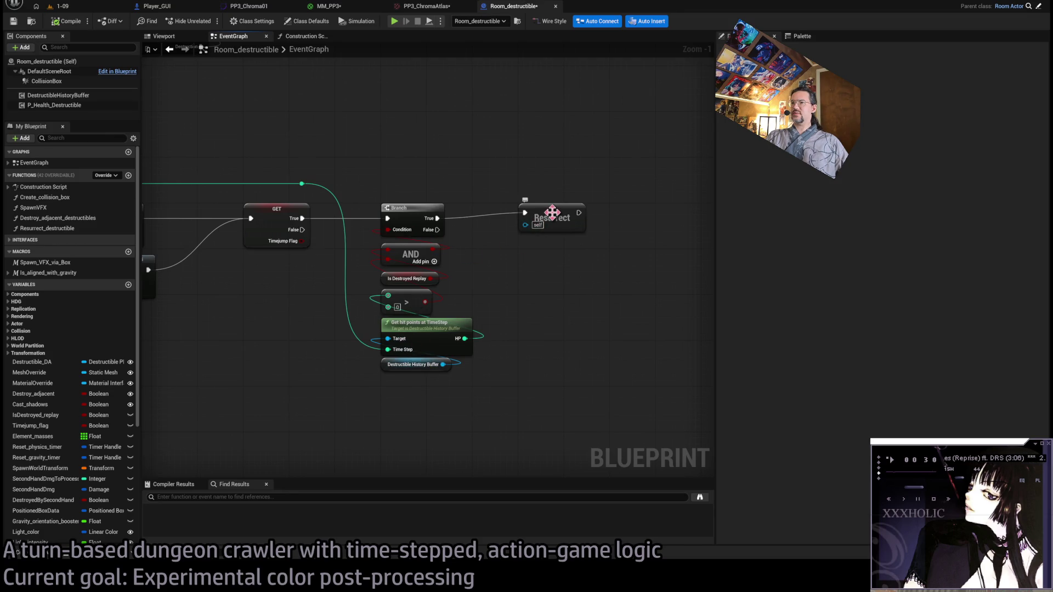
Open the Resurrect_destructible function and view its timer and transform nodes.
double_click(522, 227)
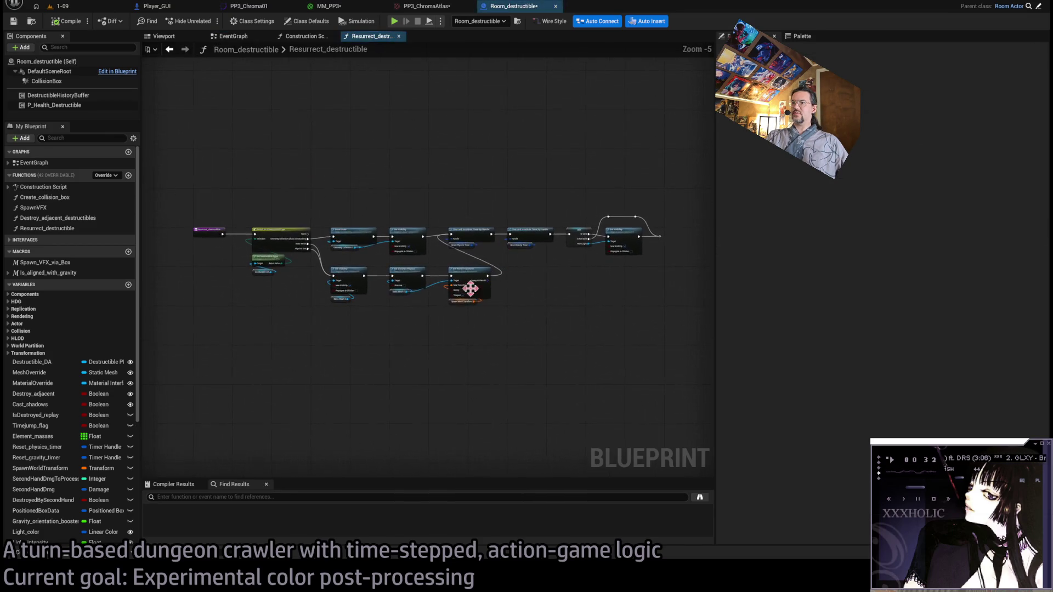
scroll(317, 256, up, 5)
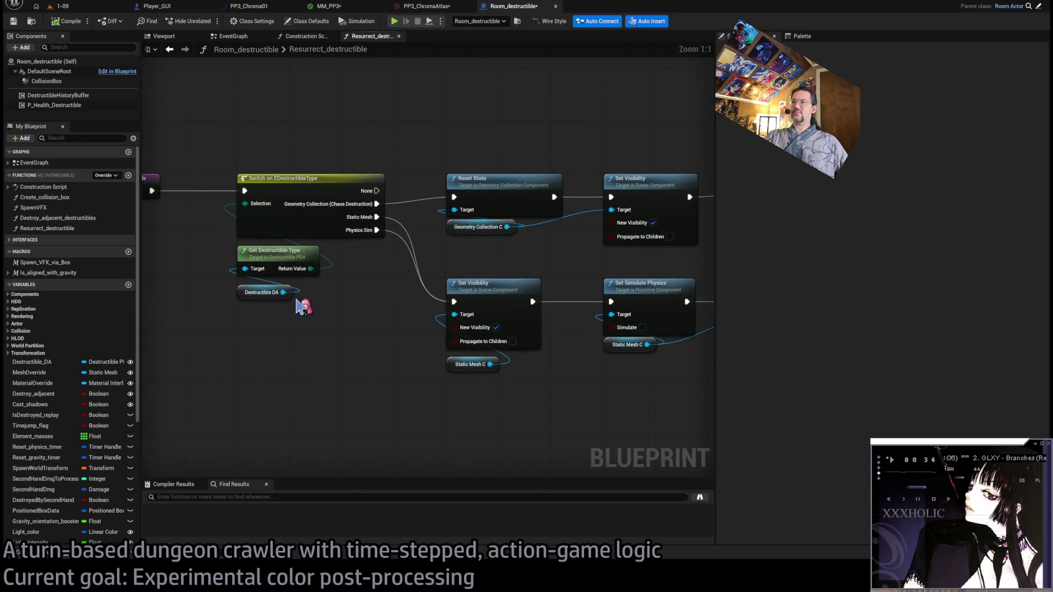
scroll(301, 305, down, 1)
scroll(376, 282, up, 1)
mouse_move(447, 270)
mouse_down()
mouse_move(360, 268)
mouse_move(425, 258)
mouse_up()
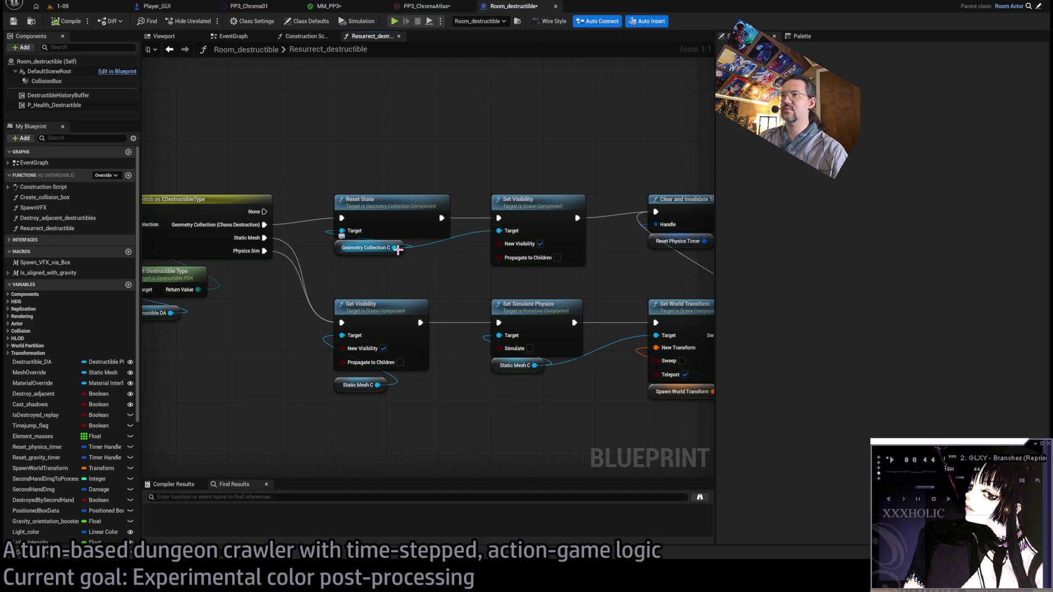
Look over the Construction Script graph, then return to the EventGraph.
click(251, 49)
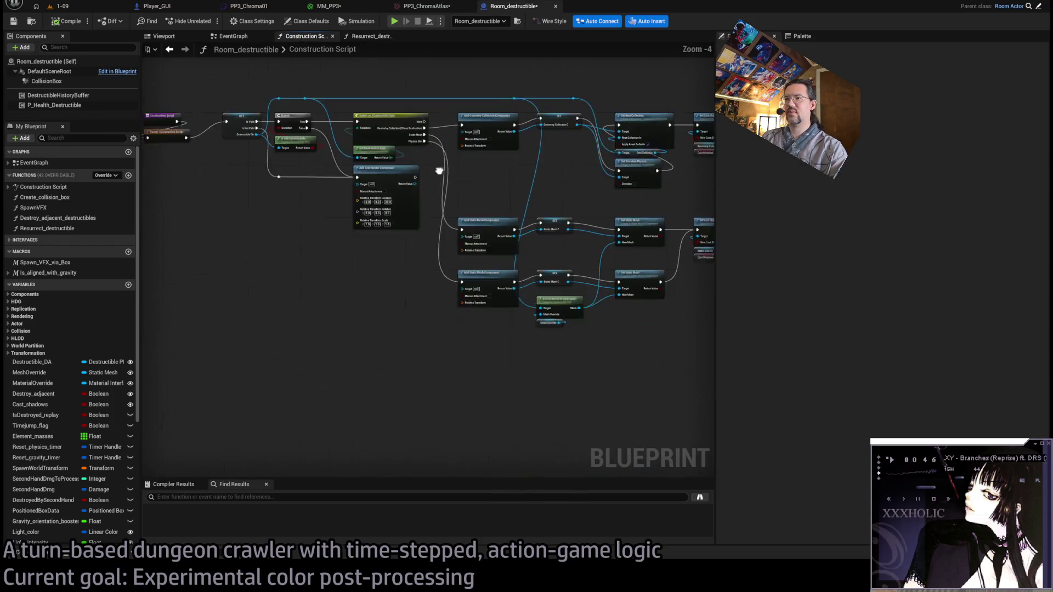
drag(439, 170, 498, 263)
scroll(599, 246, up, 1)
scroll(603, 267, down, 1)
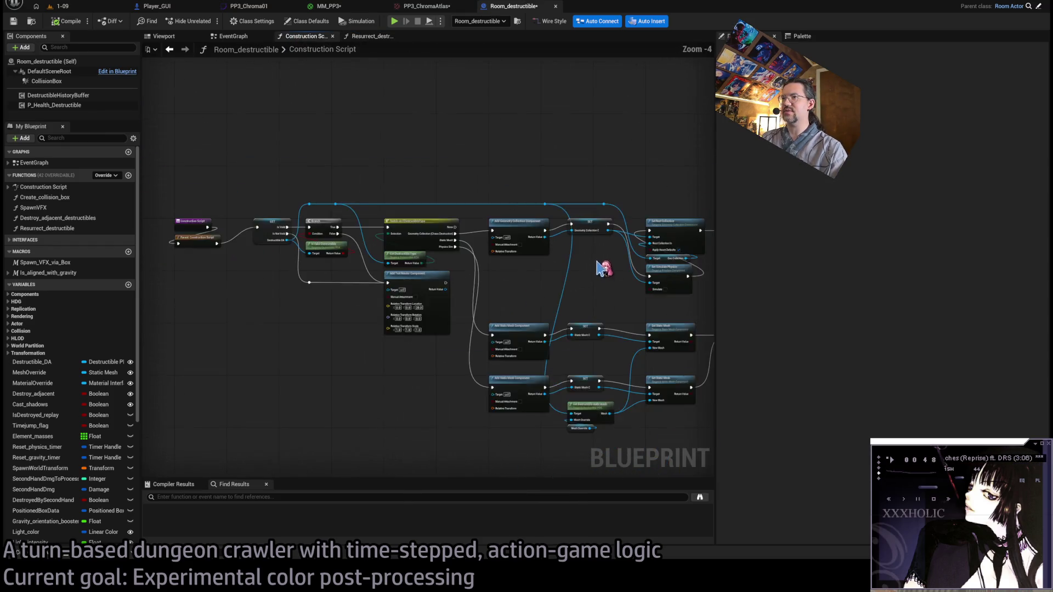
scroll(603, 267, down, 3)
click(233, 36)
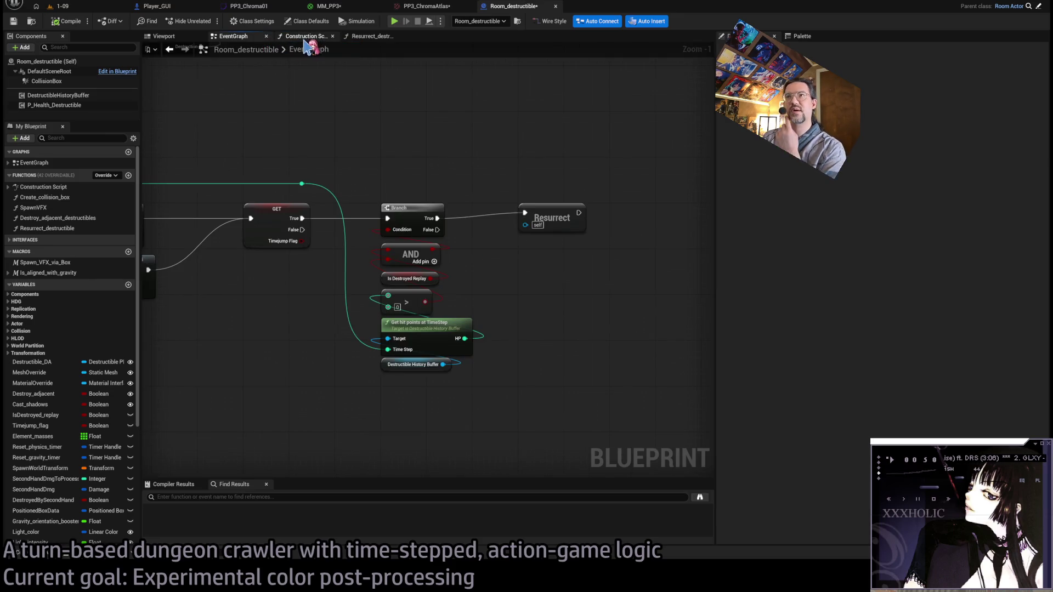
Close the Construction Script tab, leaving the EventGraph in view.
middle_click(305, 39)
scroll(334, 214, down, 3)
scroll(376, 291, up, 3)
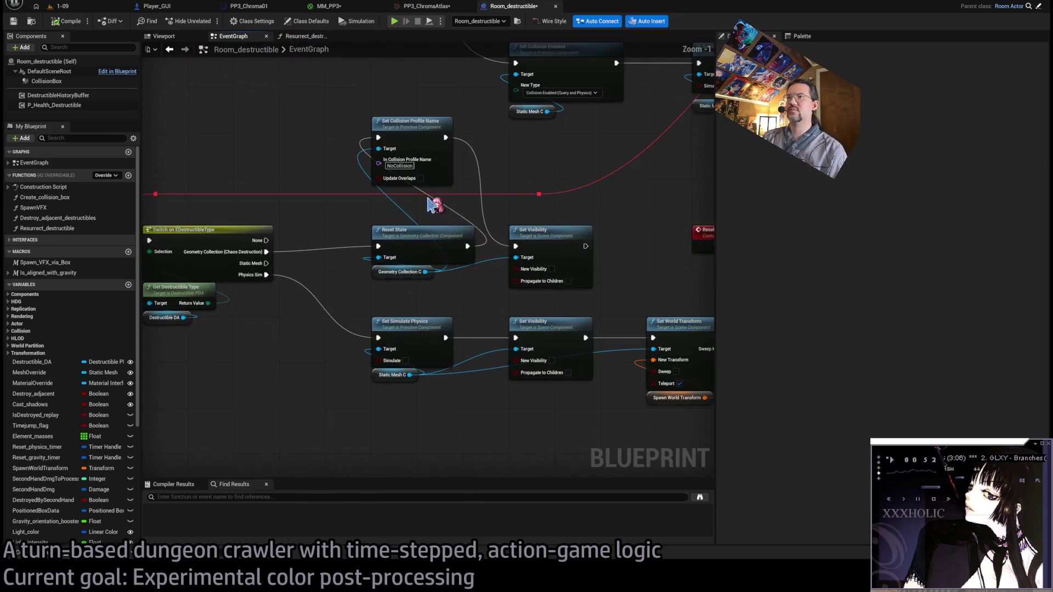
scroll(433, 205, down, 2)
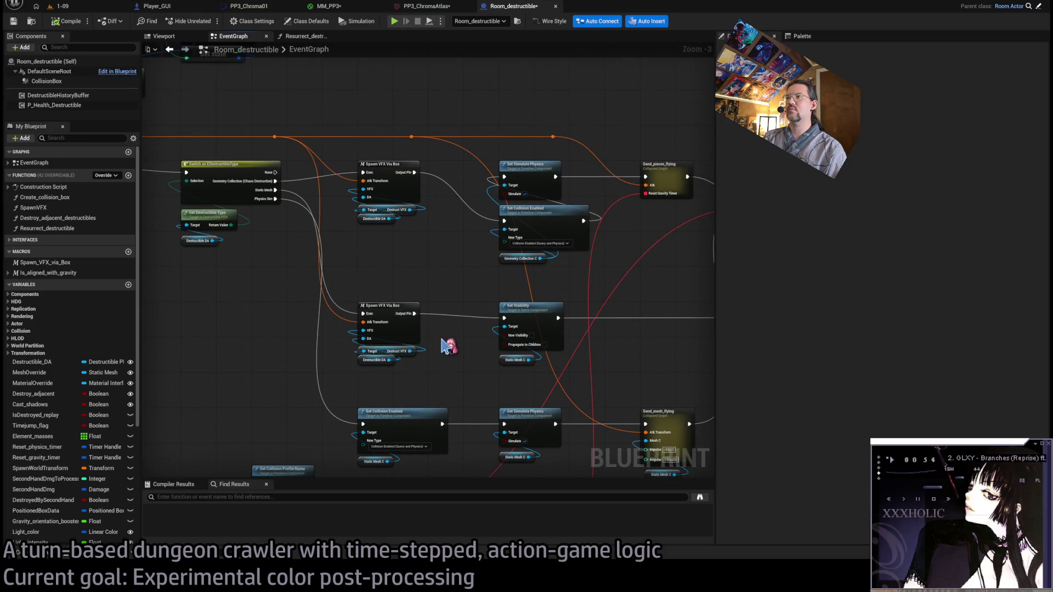
scroll(569, 286, down, 2)
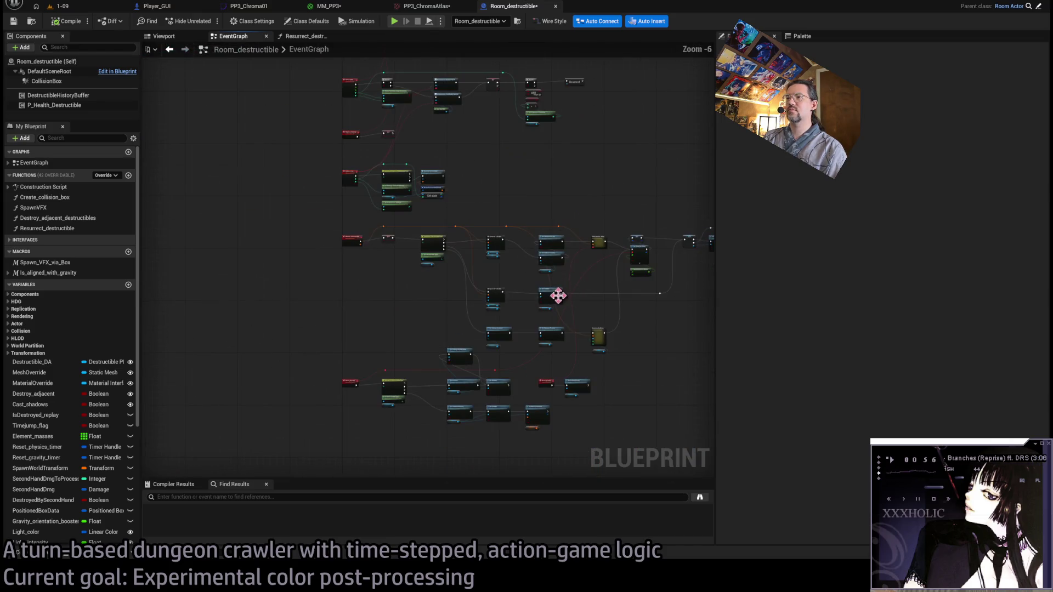
scroll(493, 393, up, 4)
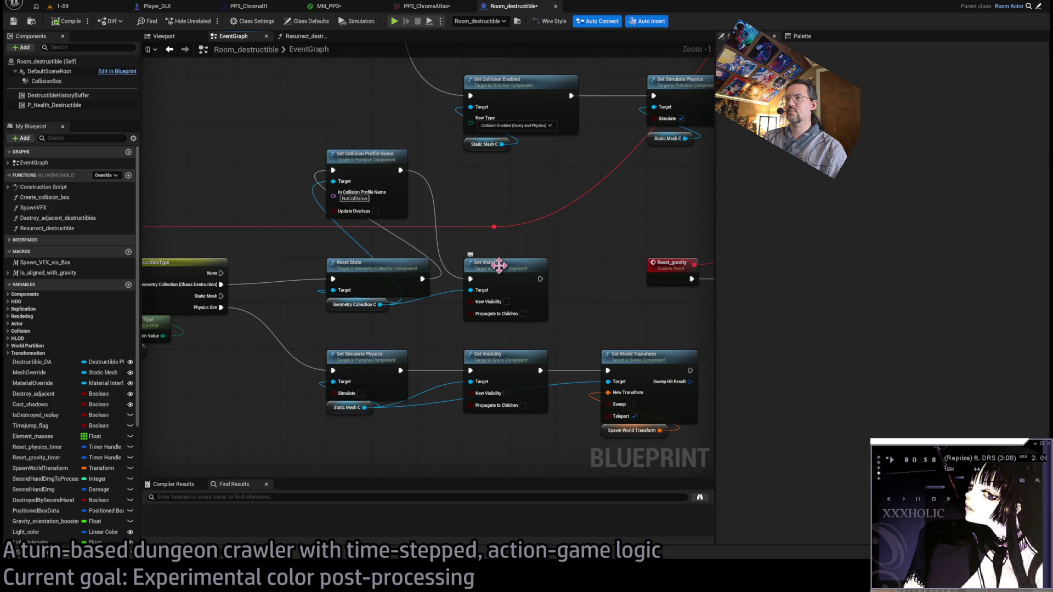
scroll(500, 265, down, 6)
scroll(520, 291, up, 3)
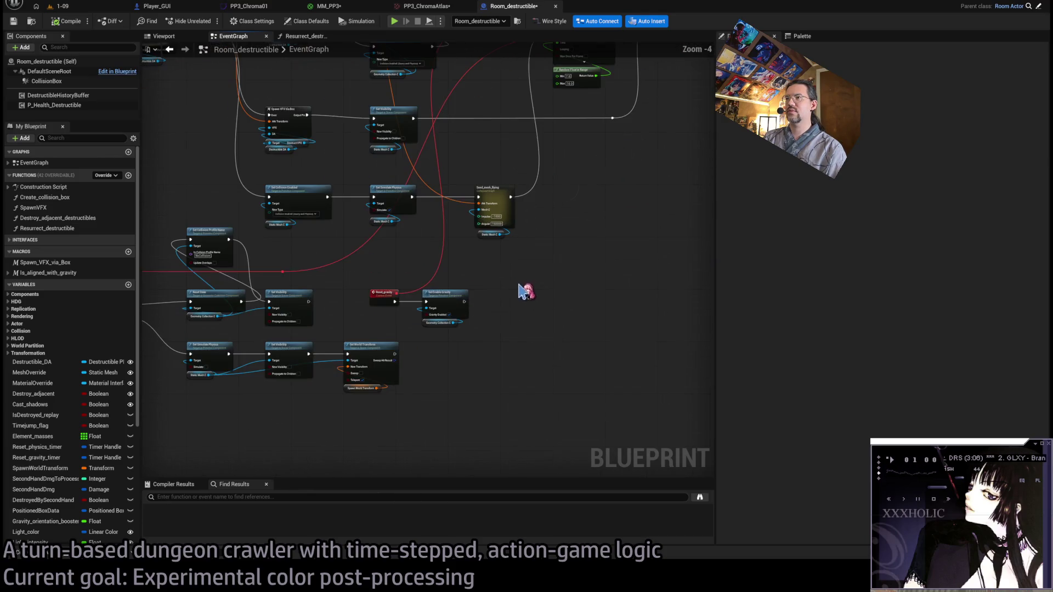
Place the Reset_gravity node under Set Enable Gravity.
mouse_move(507, 281)
mouse_down()
mouse_move(502, 351)
mouse_move(379, 399)
mouse_move(435, 412)
mouse_move(446, 404)
mouse_move(495, 121)
mouse_up()
shift+click(439, 373)
click(501, 169)
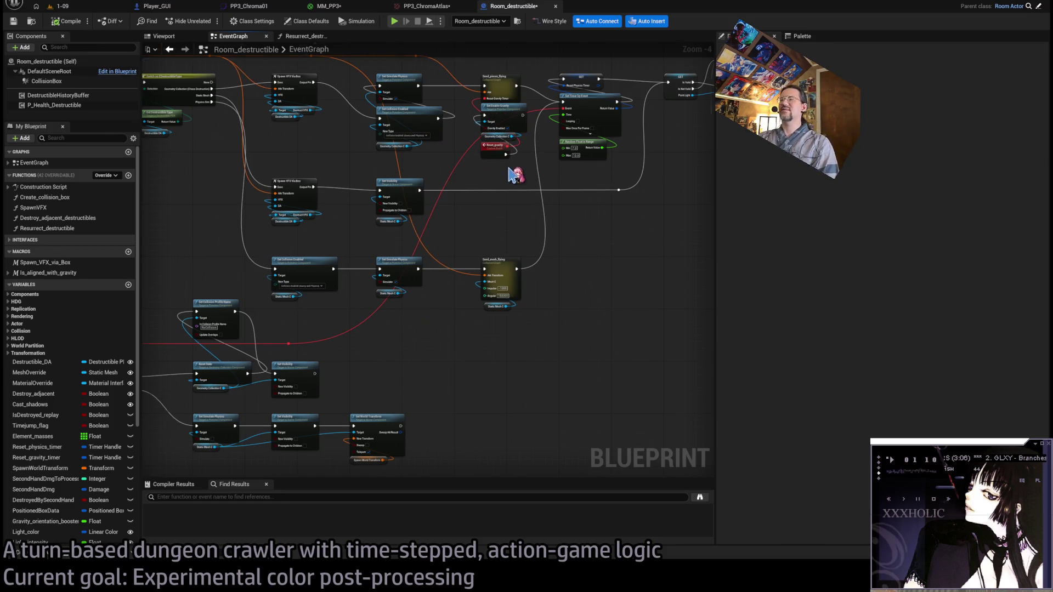
scroll(514, 174, up, 2)
drag(508, 164, 489, 85)
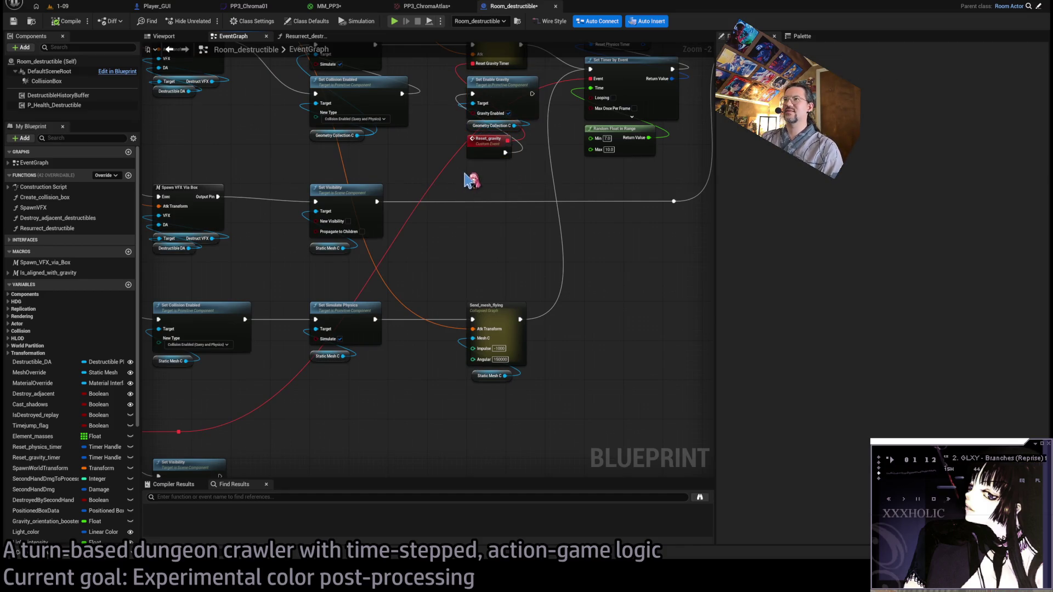
scroll(512, 165, down, 3)
scroll(444, 299, up, 3)
Rewire Set Collision Profile Name (NoCollision) to run after Set Visibility, then select it for copying.
drag(453, 288, 571, 288)
mouse_move(333, 205)
mouse_down()
mouse_move(423, 255)
mouse_move(451, 296)
mouse_up()
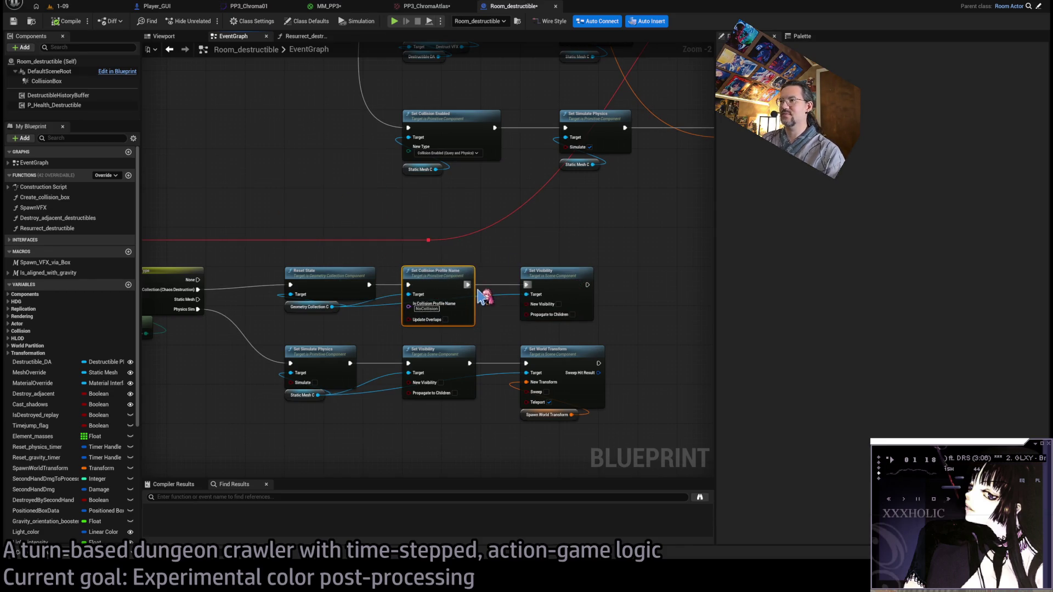
alt+click(467, 284)
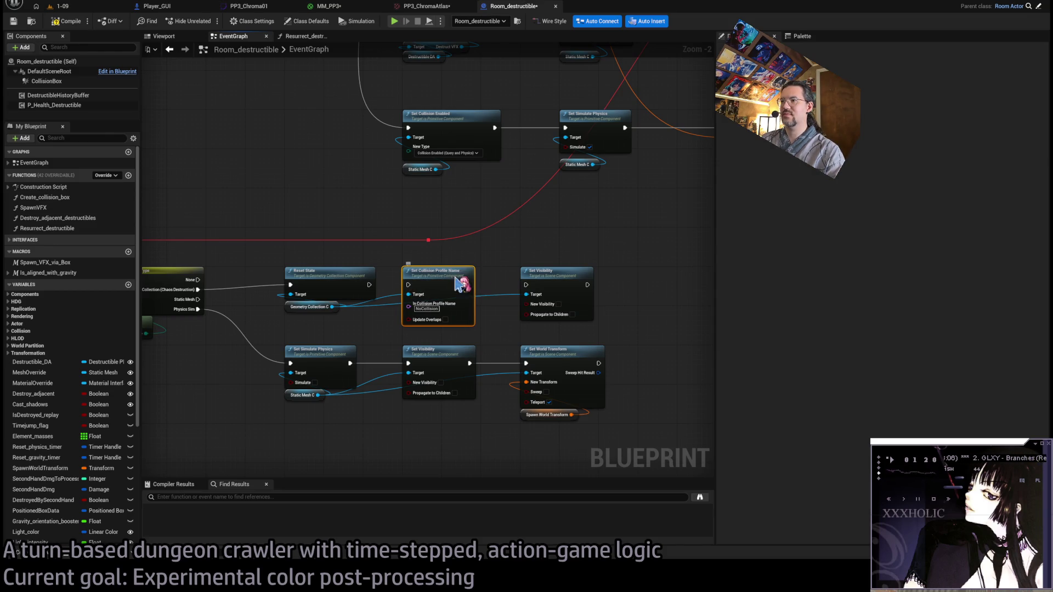
mouse_move(458, 284)
mouse_down()
mouse_move(658, 275)
mouse_move(661, 287)
mouse_up()
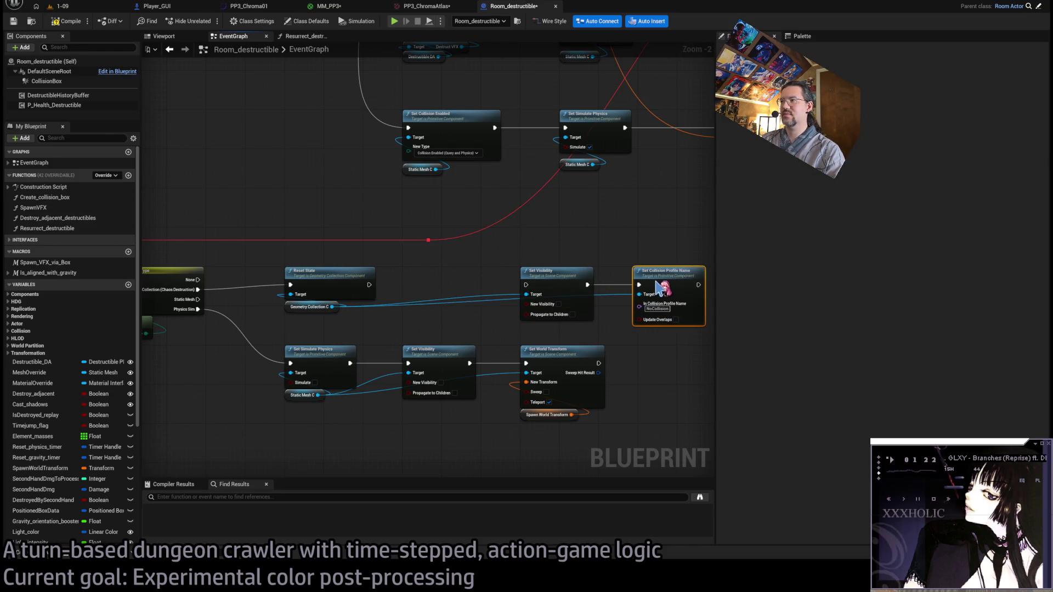
shift+click(551, 274)
drag(555, 278, 437, 278)
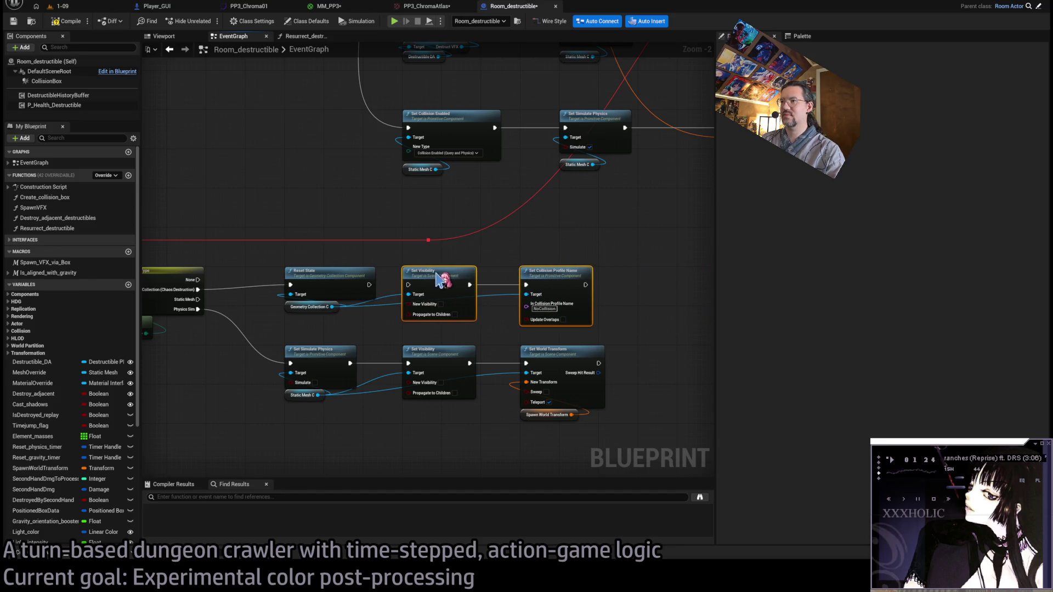
mouse_move(369, 285)
mouse_down()
mouse_move(378, 292)
mouse_move(456, 267)
mouse_up()
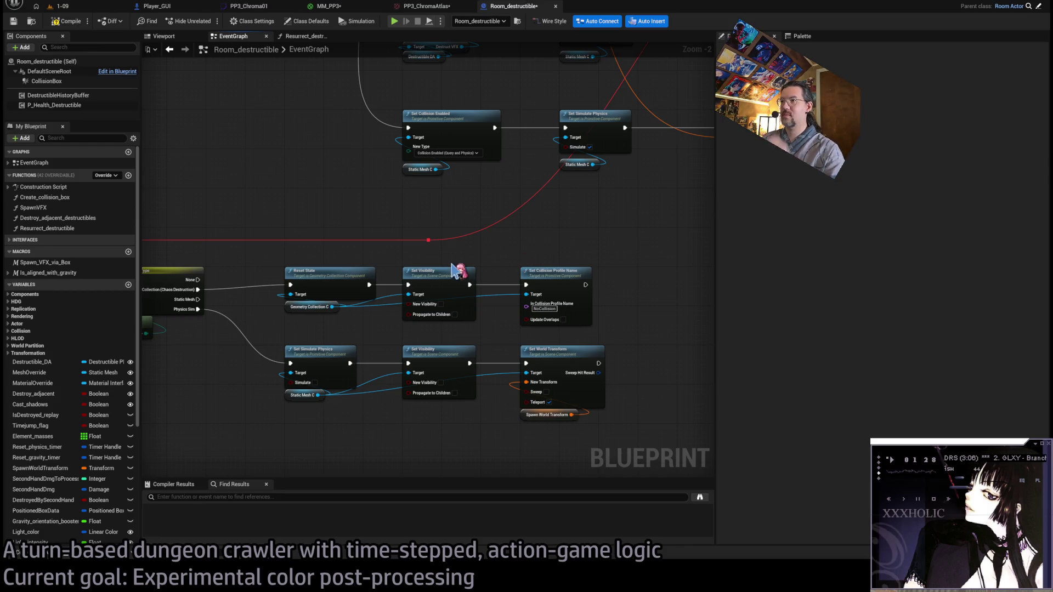
click(556, 297)
scroll(379, 255, down, 5)
scroll(498, 279, up, 5)
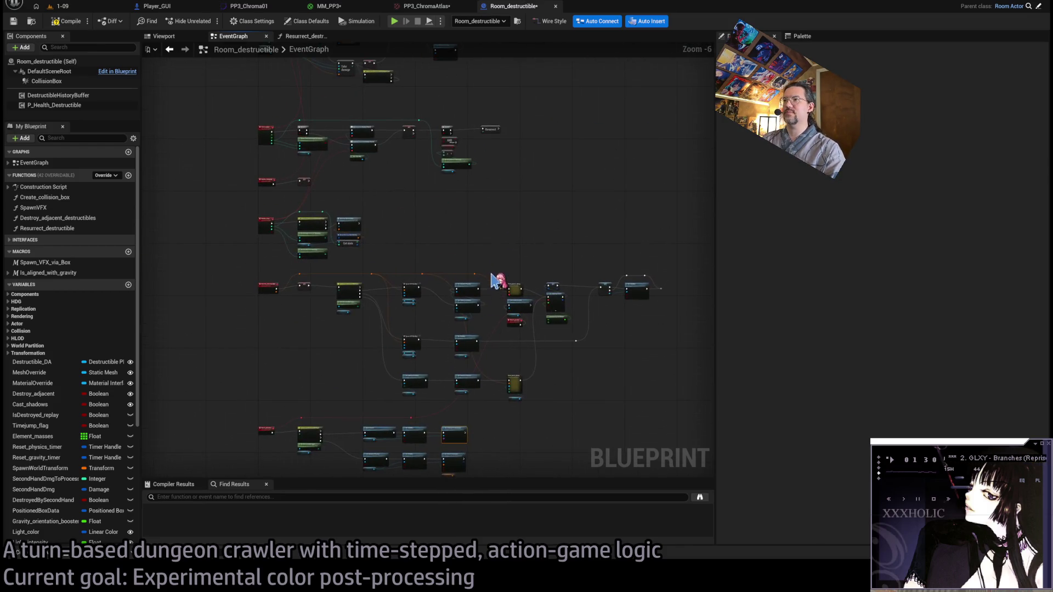
Paste Set Collision Profile Name into Resurrect_destructible, wired after Reset State, targeting Geometry Collection.
double_click(518, 210)
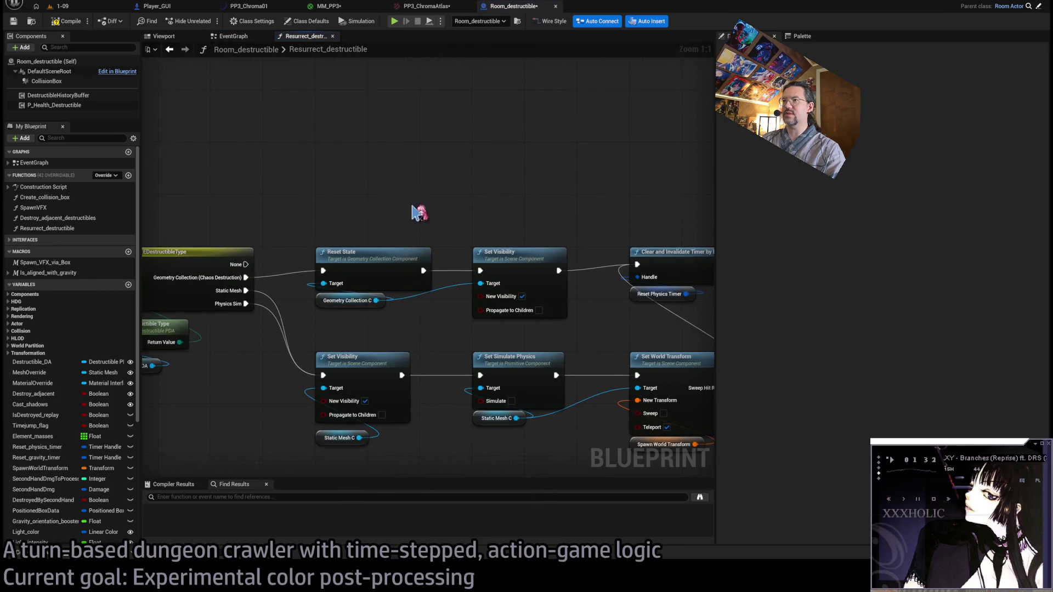
key(ctrl+v)
drag(362, 183, 350, 171)
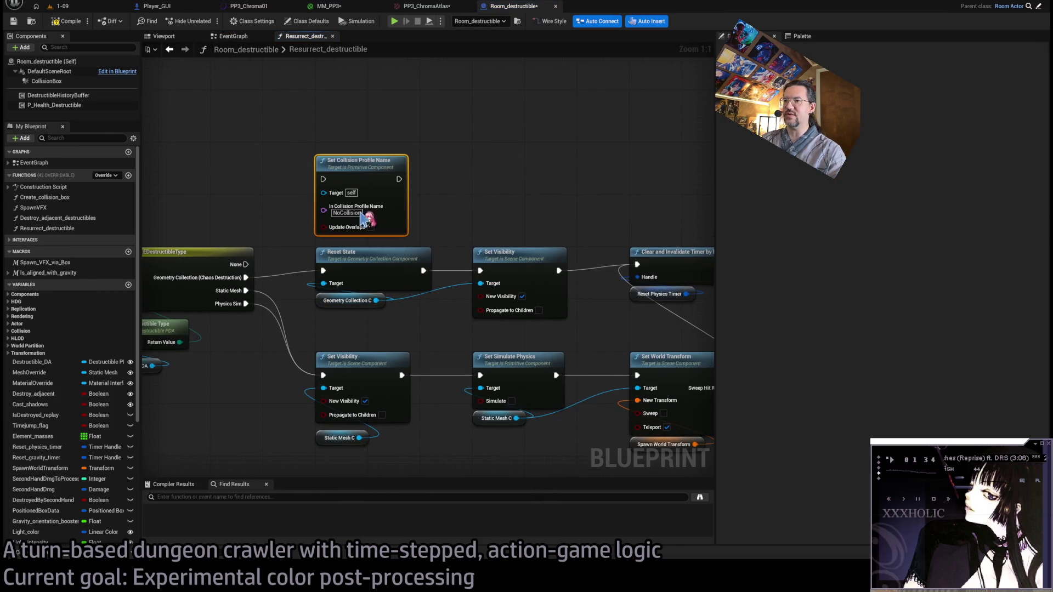
drag(426, 273, 335, 177)
drag(399, 179, 481, 270)
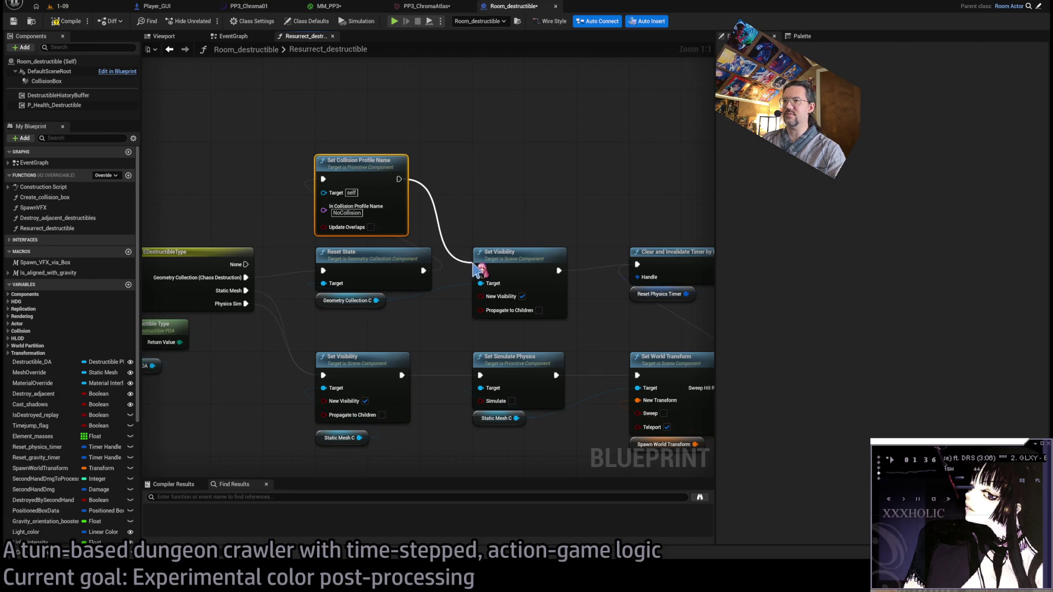
drag(376, 301, 324, 191)
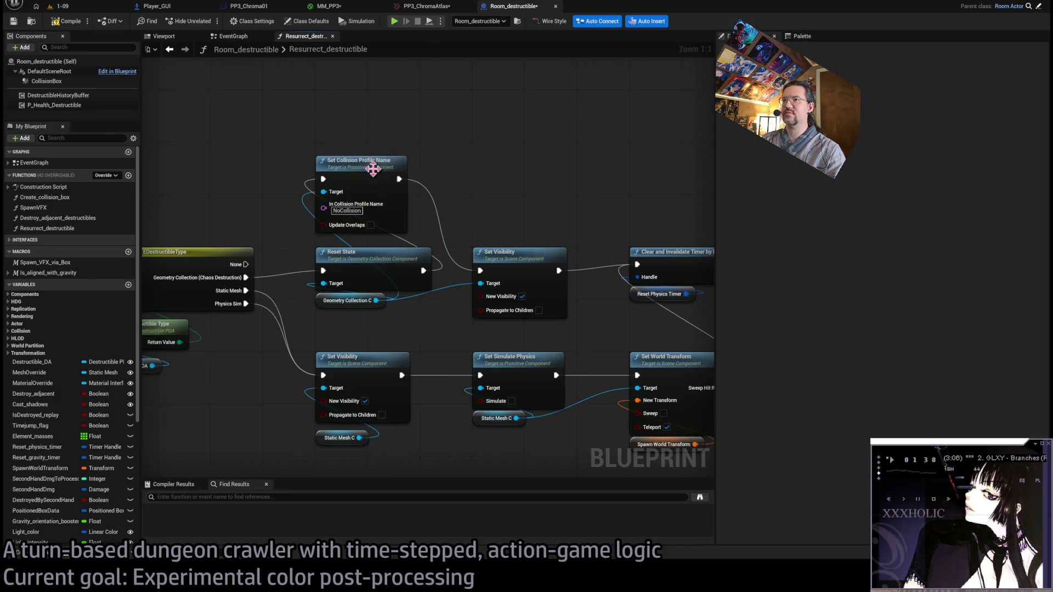
drag(371, 164, 372, 171)
Shift the timer, GET and Set Visibility nodes right to make space.
click(233, 36)
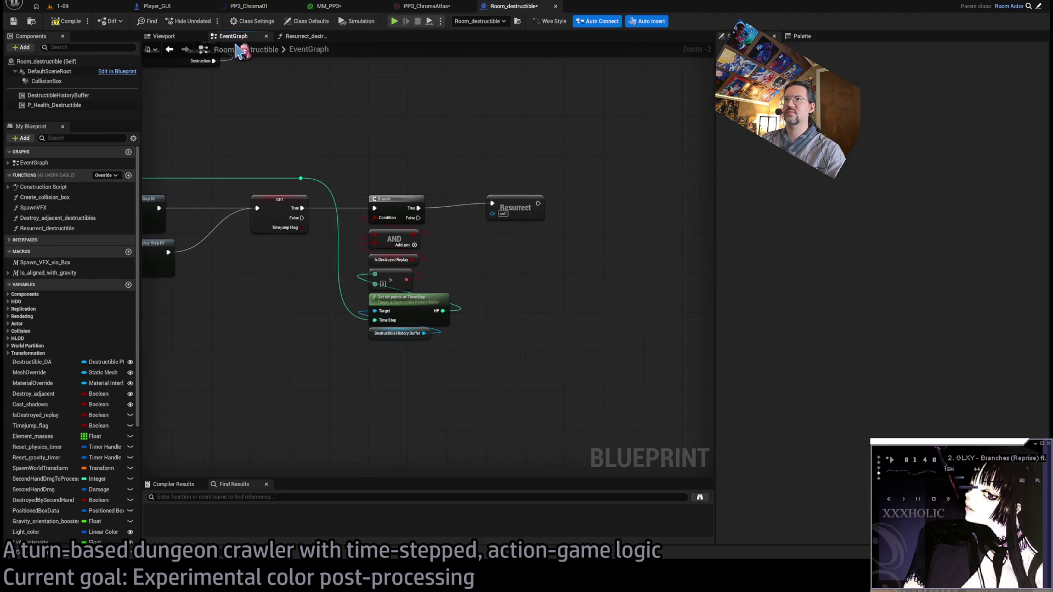
click(305, 36)
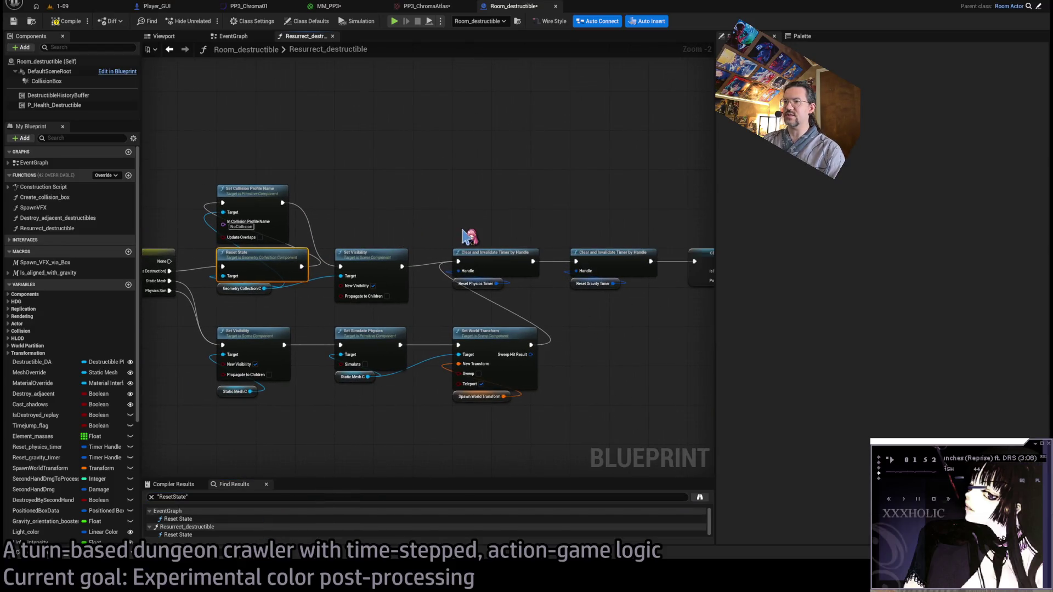
click(422, 215)
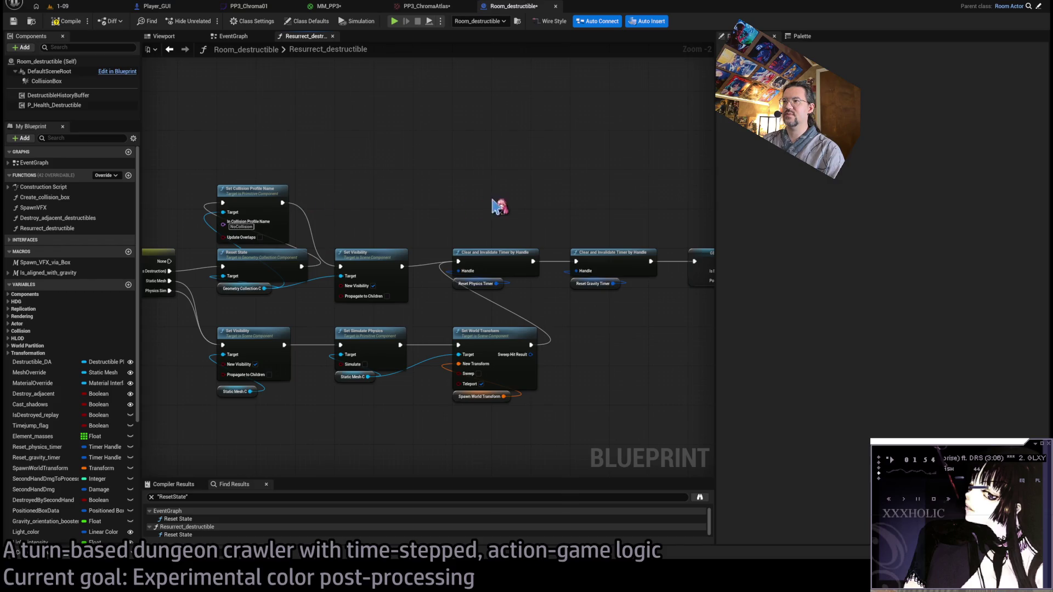
scroll(472, 226, down, 3)
drag(567, 207, 336, 274)
scroll(335, 270, up, 4)
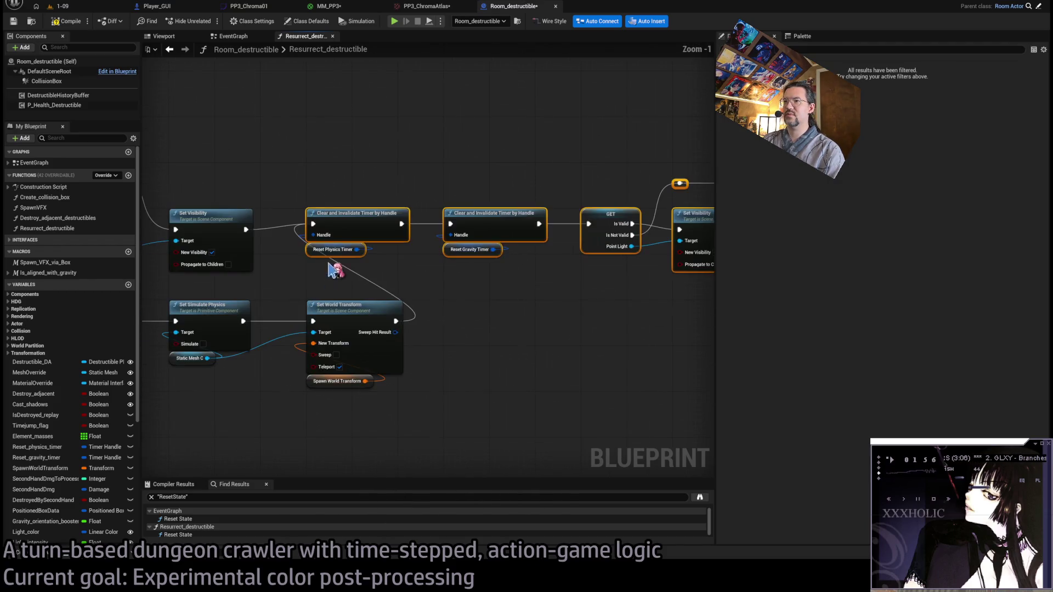
drag(332, 230, 516, 230)
click(480, 202)
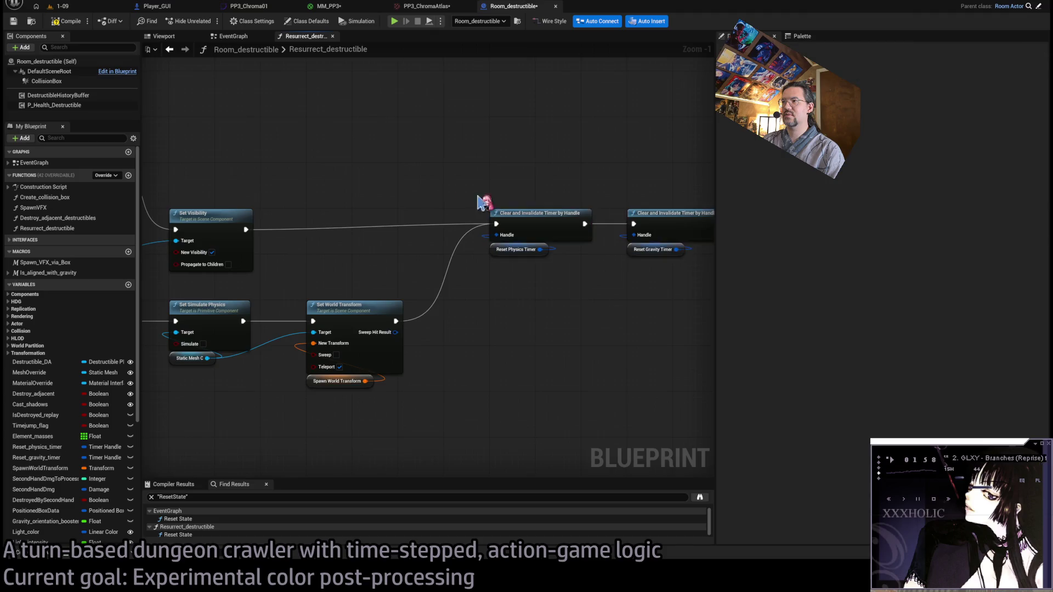
Position Set Collision Profile Name between Reset State and Set Visibility, then close Resurrect_destructible.
mouse_move(347, 233)
mouse_down()
mouse_move(500, 236)
mouse_move(470, 226)
mouse_up()
mouse_move(209, 168)
mouse_down()
mouse_move(370, 236)
mouse_move(346, 242)
mouse_up()
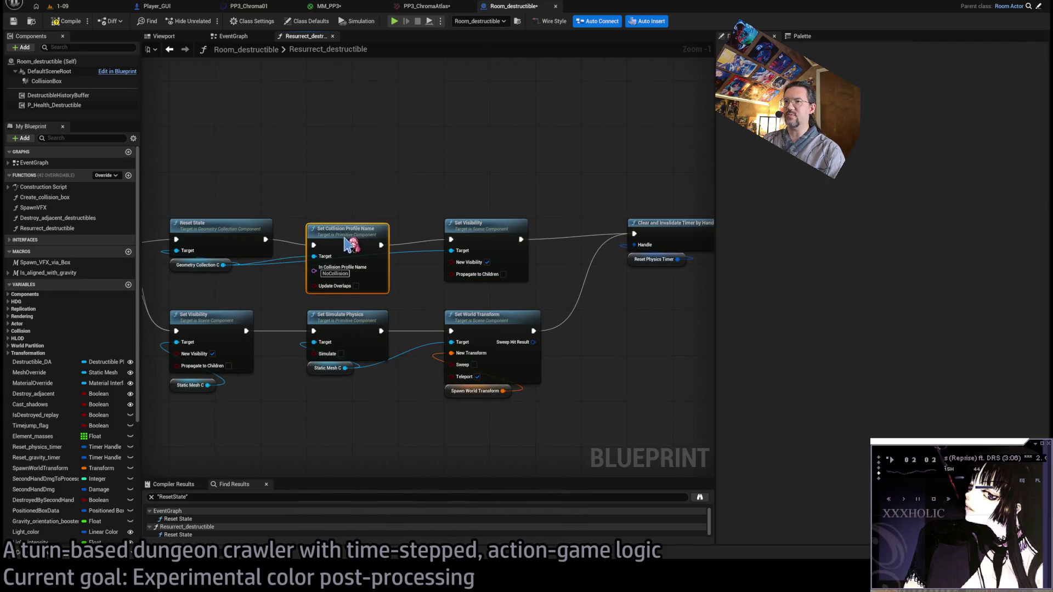
click(341, 203)
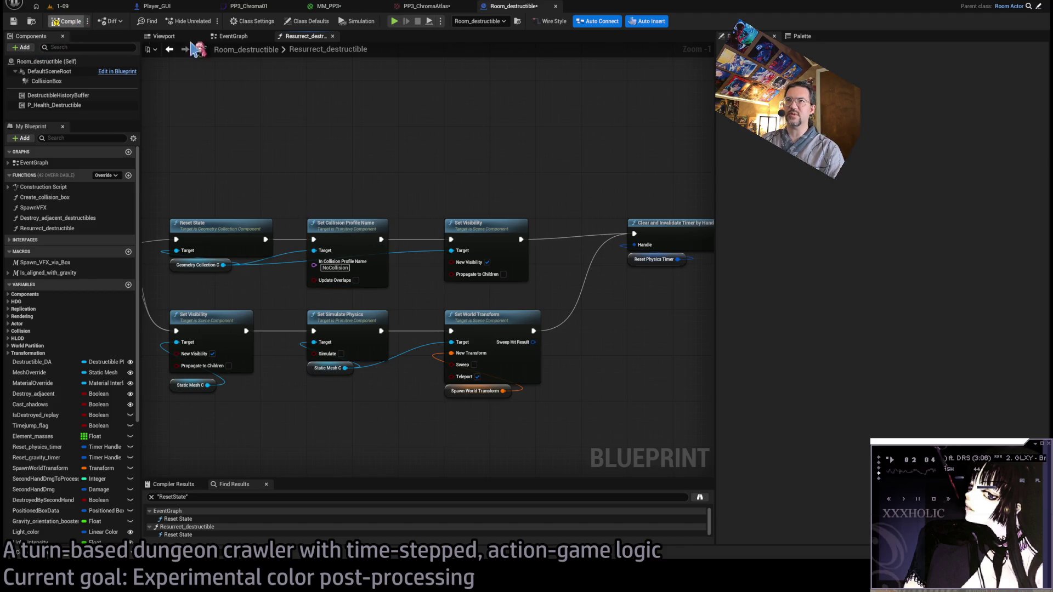
click(332, 36)
scroll(425, 274, up, 5)
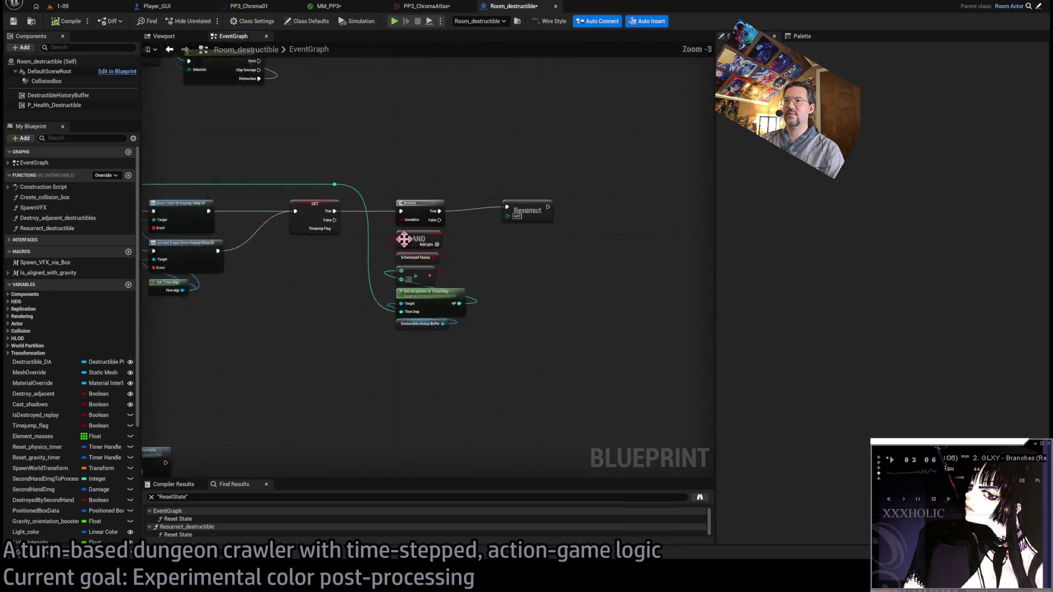
click(427, 268)
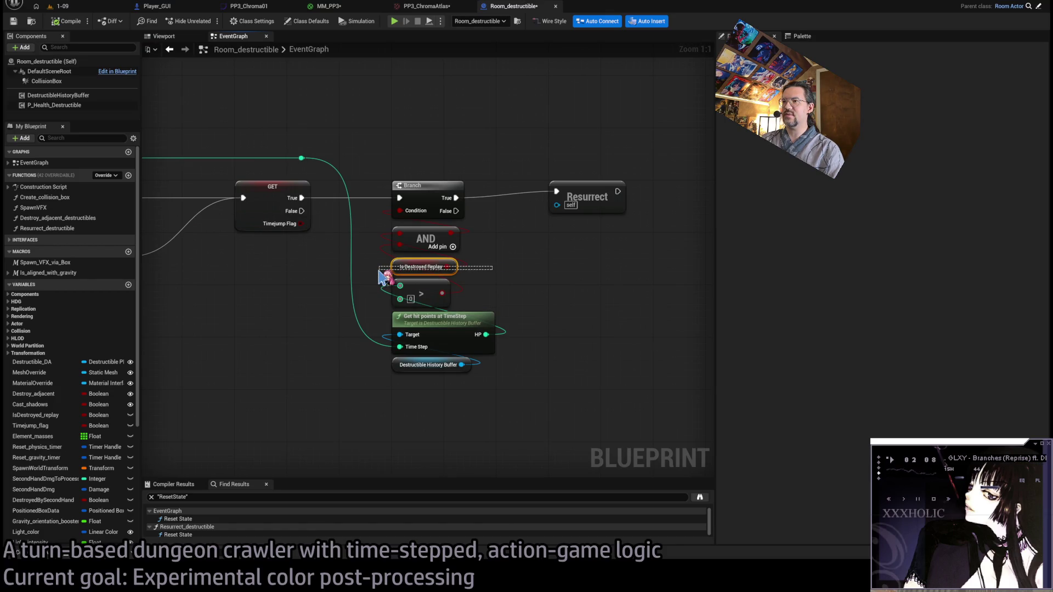
mouse_move(362, 262)
mouse_down()
mouse_move(470, 272)
mouse_move(509, 324)
mouse_up()
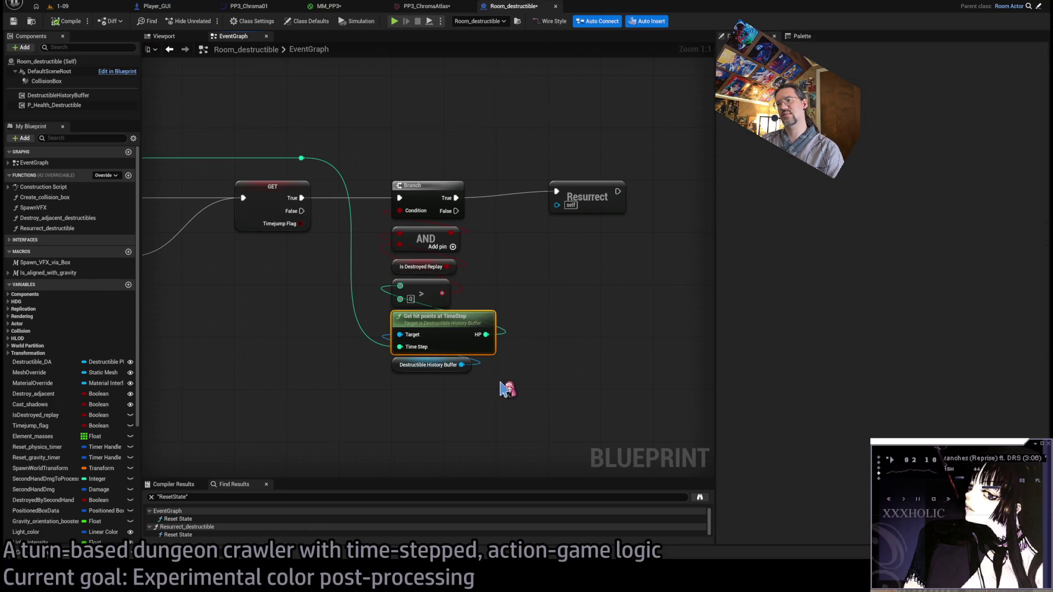
click(431, 364)
click(427, 266)
click(581, 196)
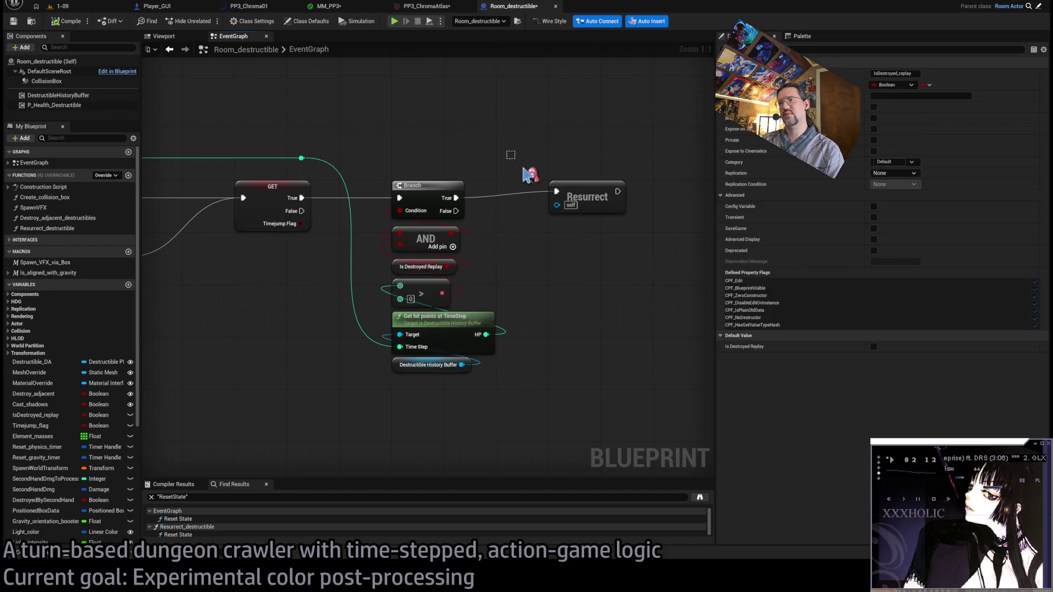
mouse_move(460, 127)
mouse_down()
mouse_move(389, 201)
mouse_move(364, 169)
mouse_move(491, 218)
mouse_move(388, 148)
mouse_up()
click(426, 208)
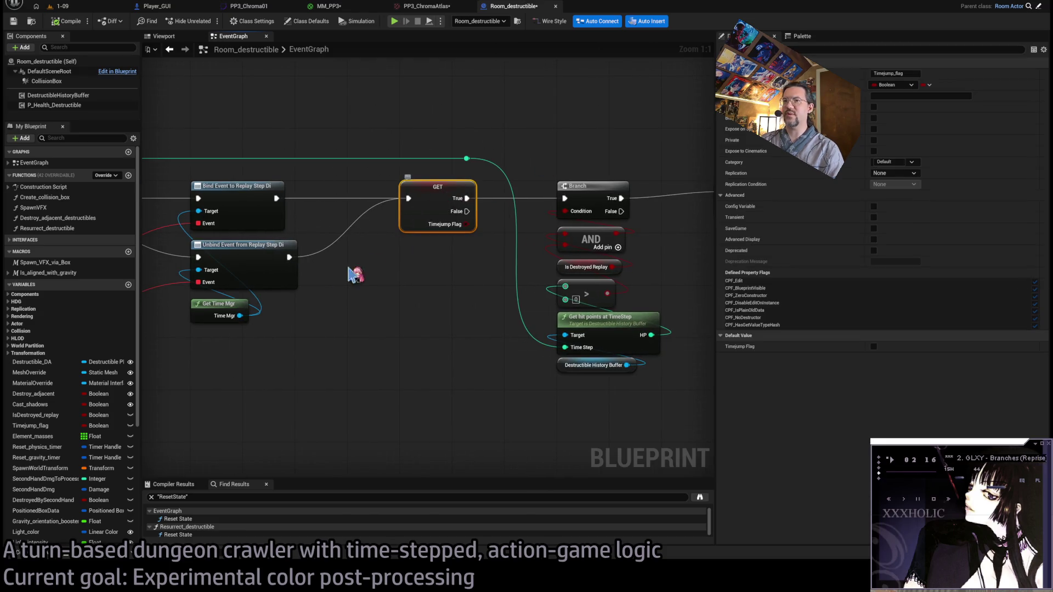
drag(314, 285, 477, 277)
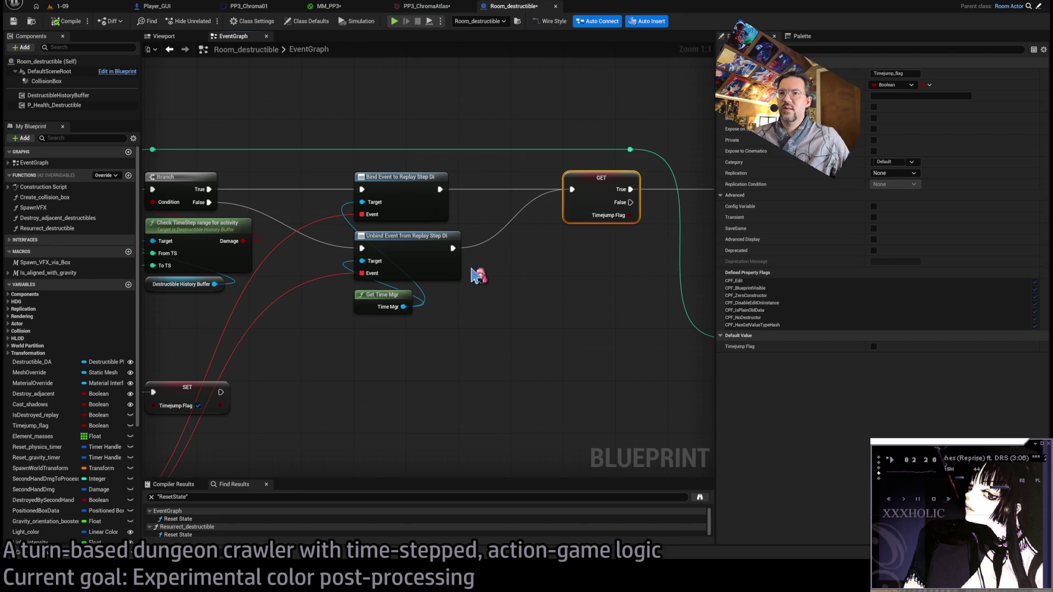
click(81, 7)
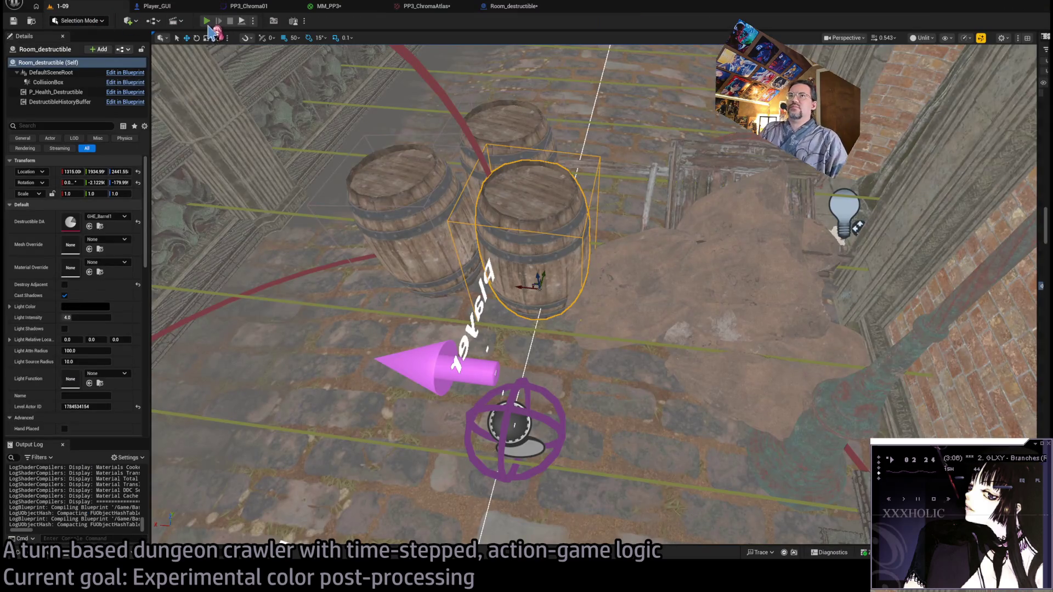
Play-test level 1-09: queue moves toward the barrels, run a turn, then stop the session.
key(alt+p)
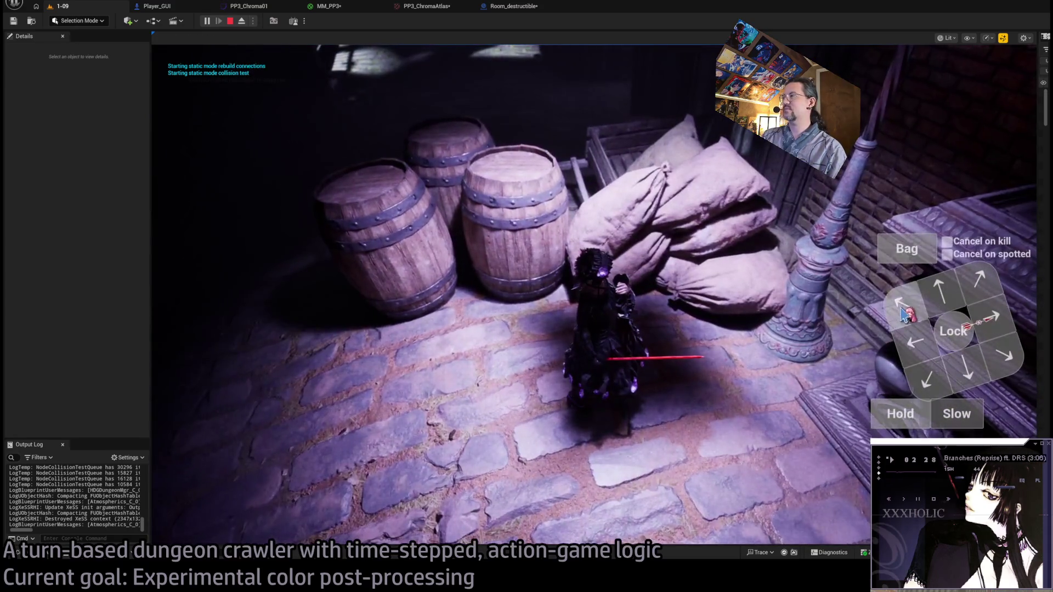
click(895, 416)
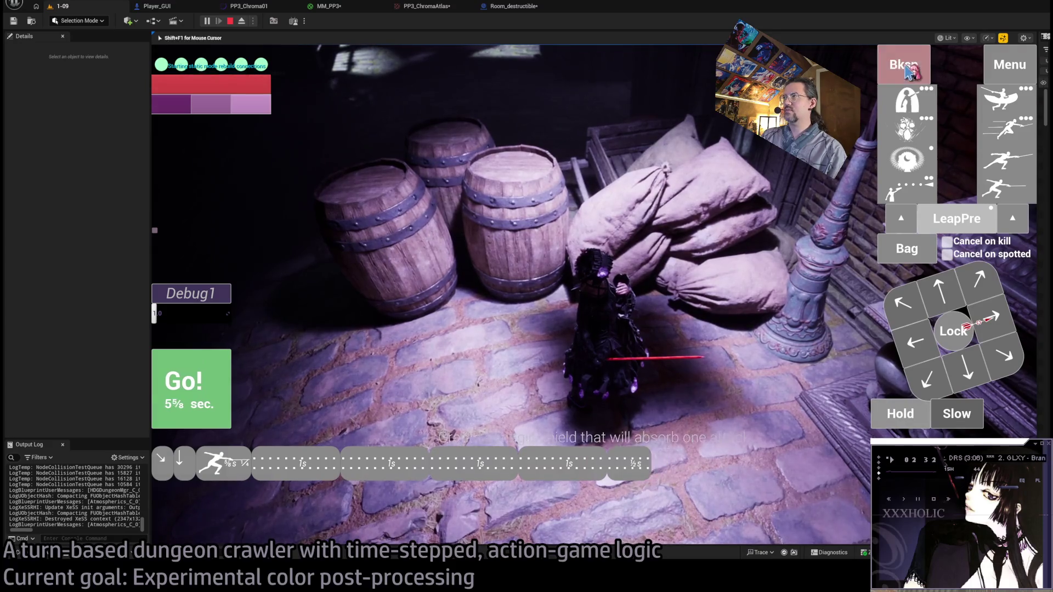
click(906, 70)
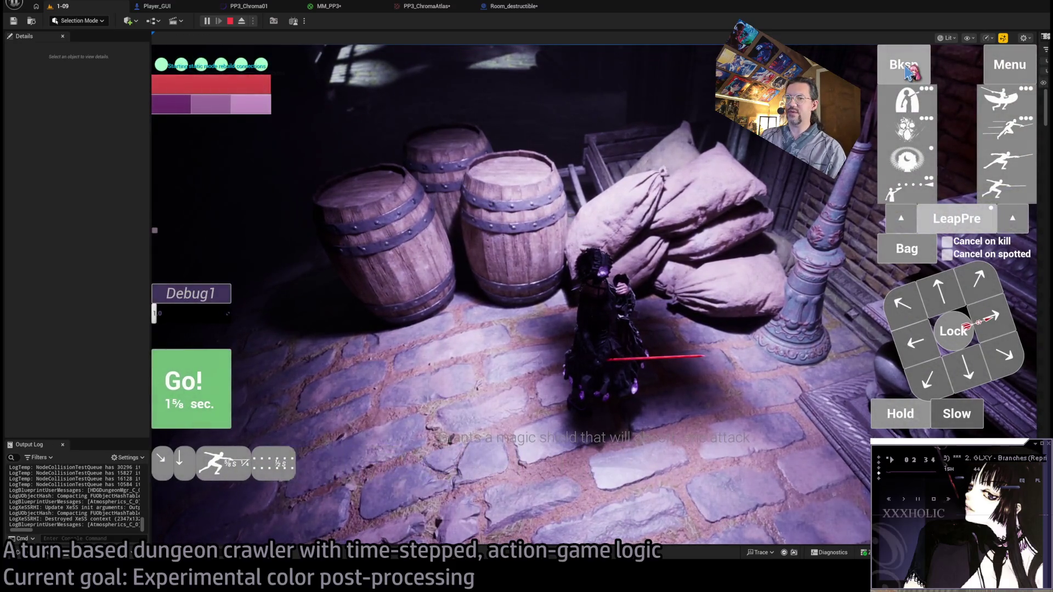
click(202, 403)
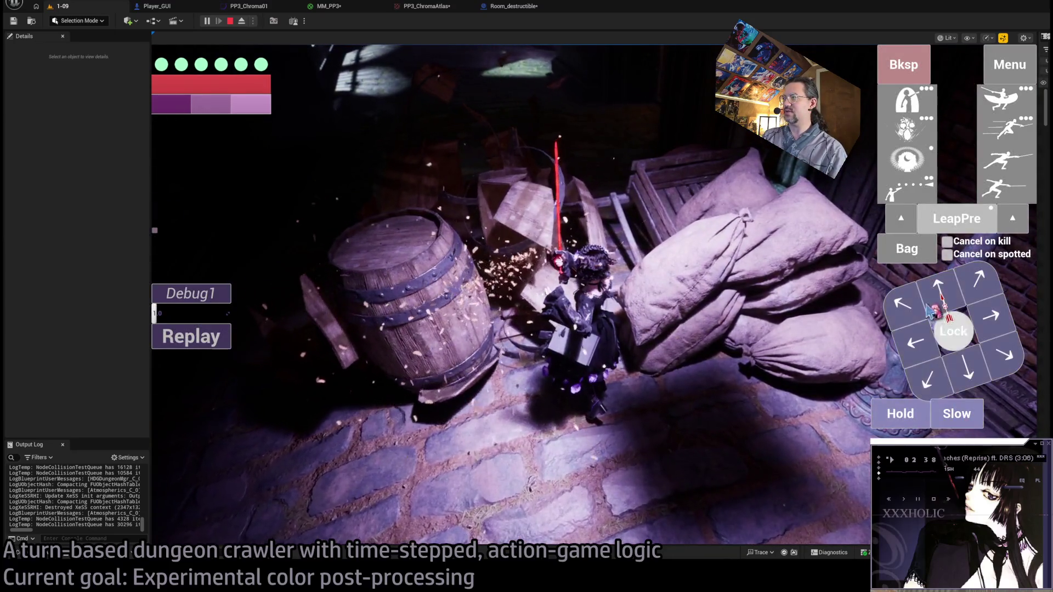
click(927, 310)
key(Escape)
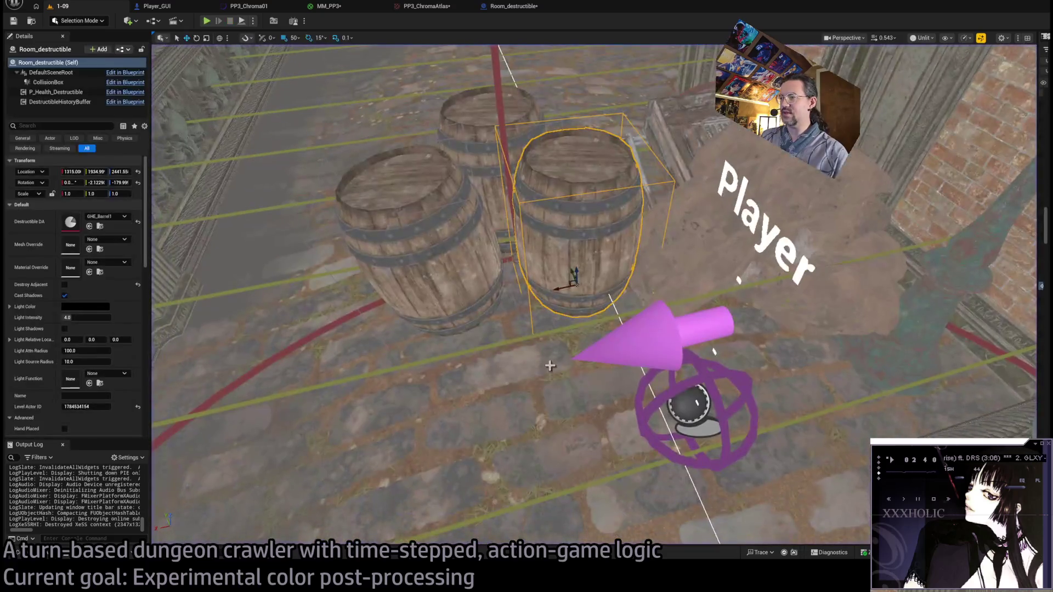
Set Room_nav_Ground1's Debug Collision Test to Medium (player capsule).
click(384, 384)
scroll(88, 329, down, 5)
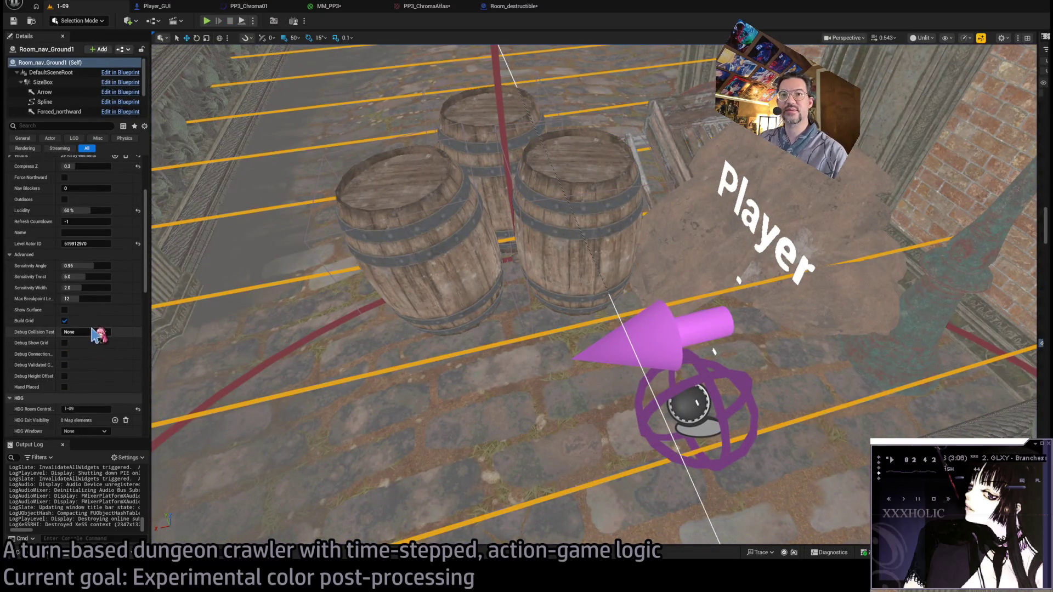
click(88, 355)
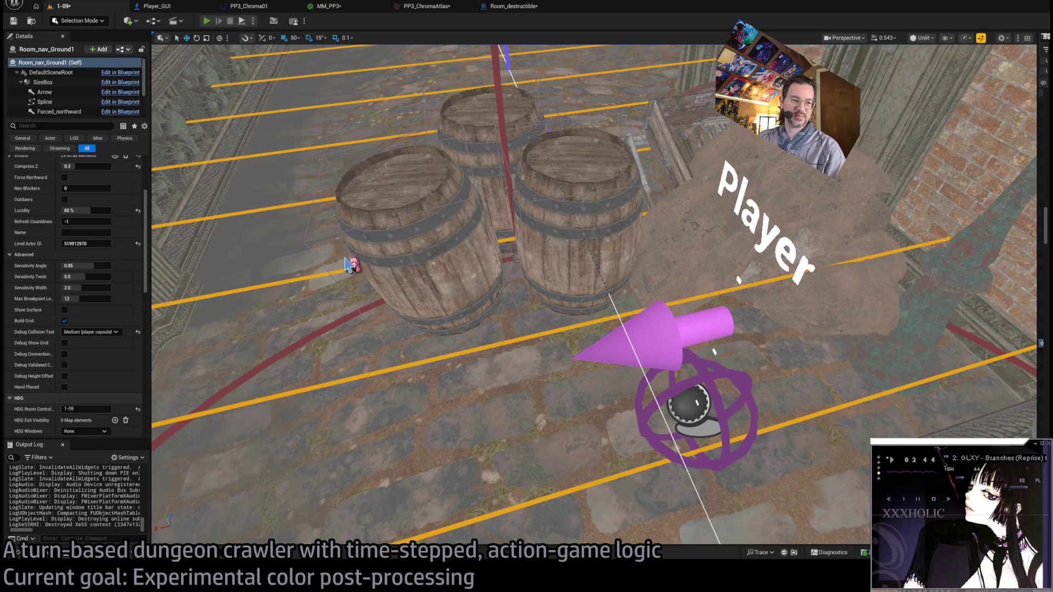
Play-test the level again, queuing moves so a turn smashes the barrels, then stop.
key(alt+p)
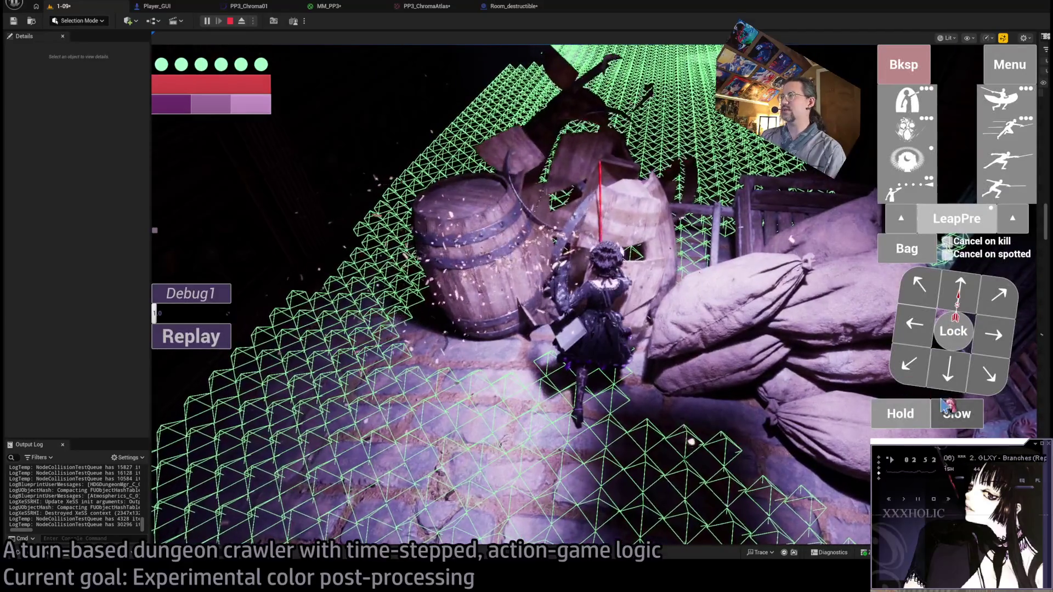
click(947, 407)
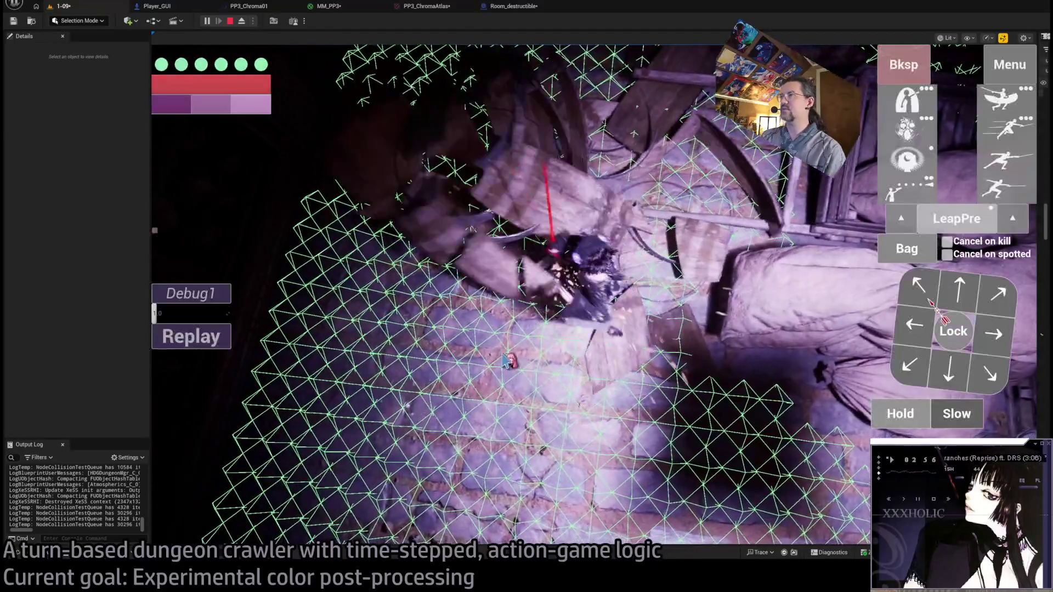
click(505, 360)
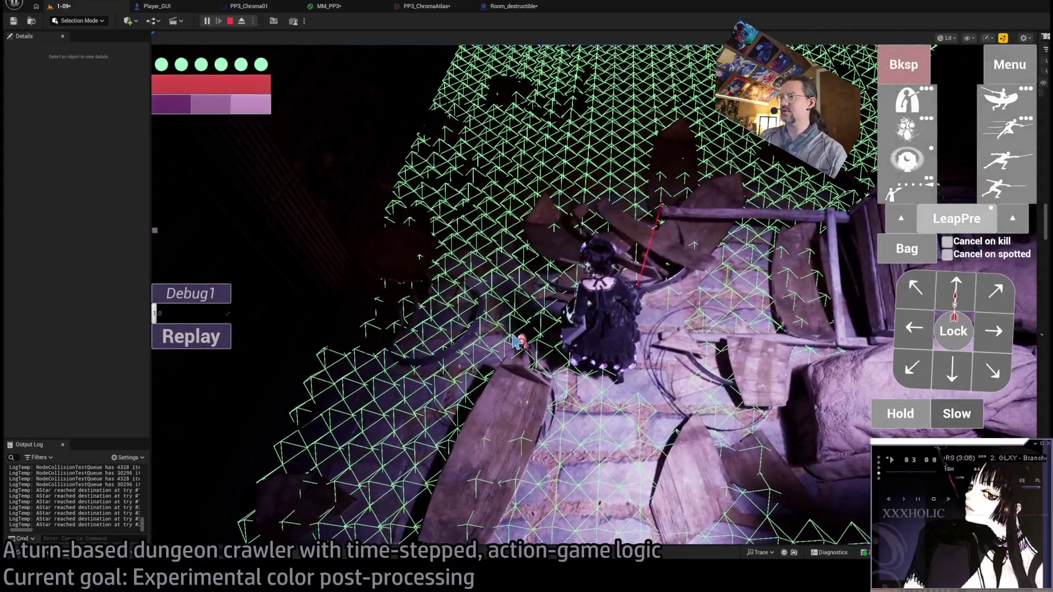
key(Escape)
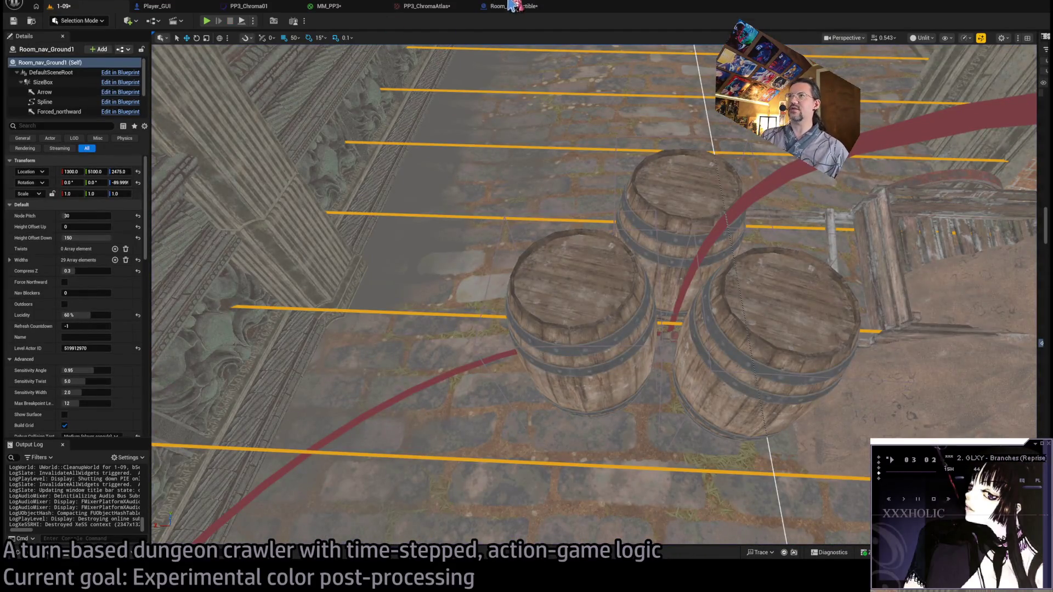
click(514, 6)
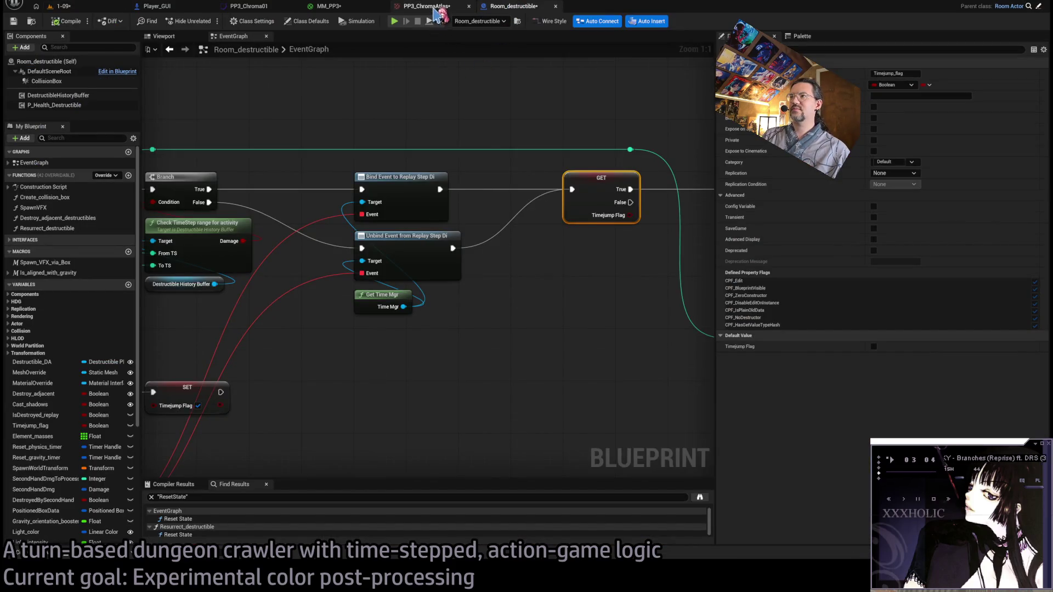
scroll(453, 117, down, 2)
scroll(534, 176, down, 1)
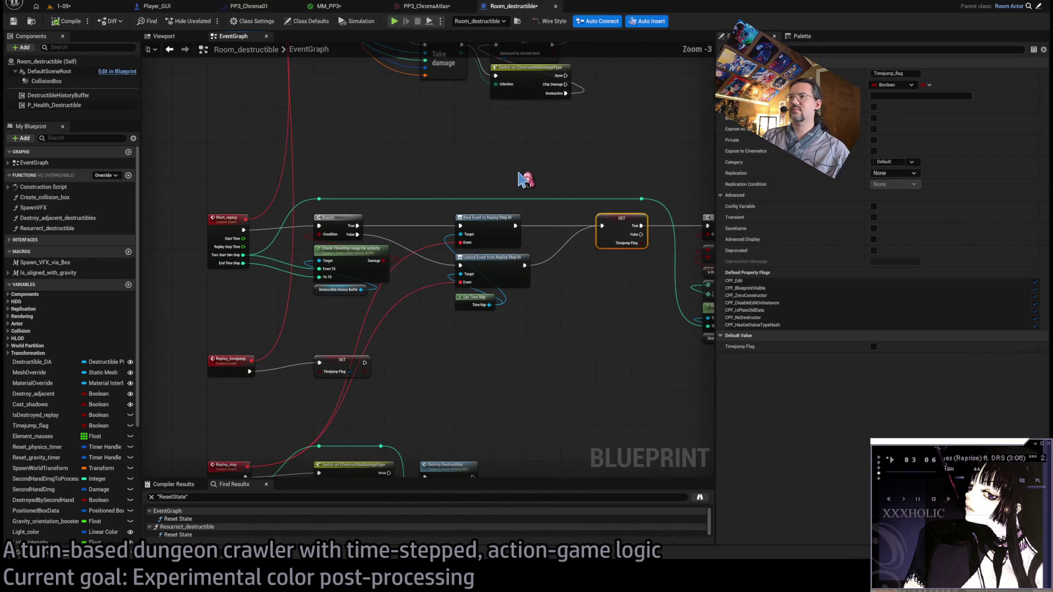
scroll(517, 228, down, 1)
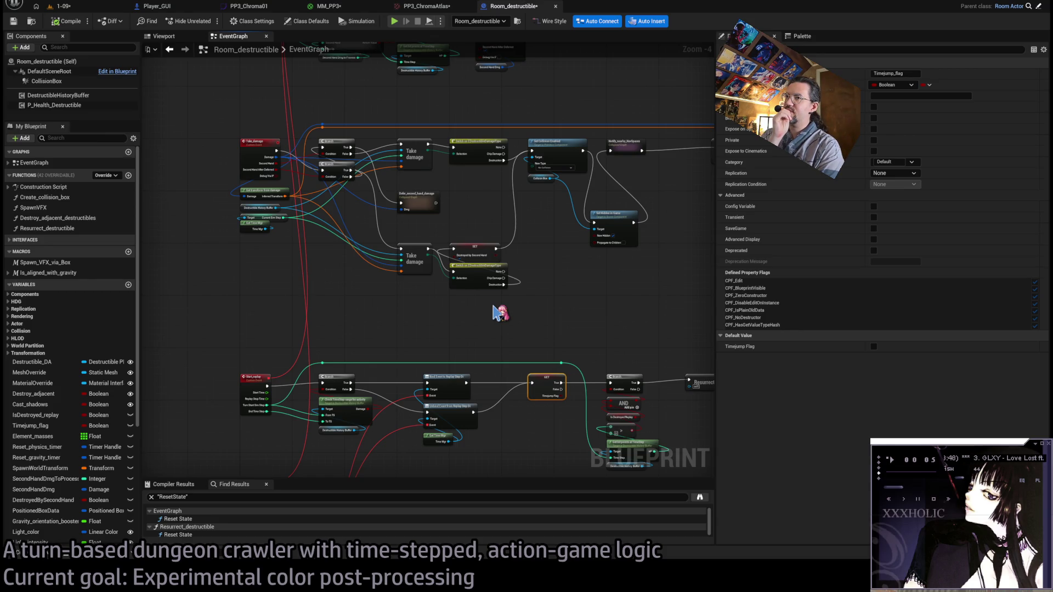
scroll(364, 106, up, 1)
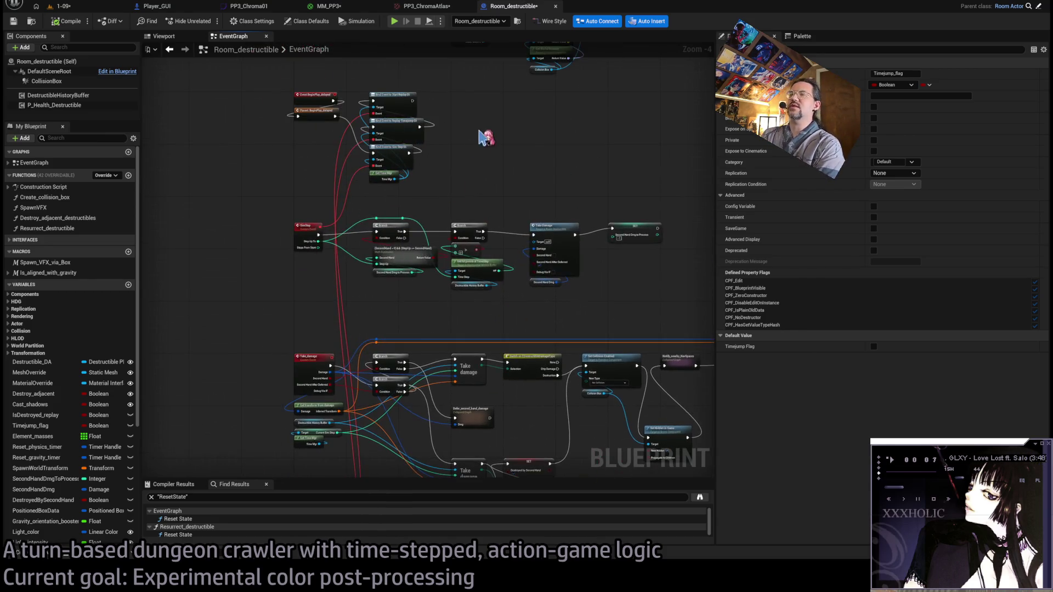
scroll(420, 213, up, 1)
scroll(343, 205, up, 1)
scroll(343, 205, down, 2)
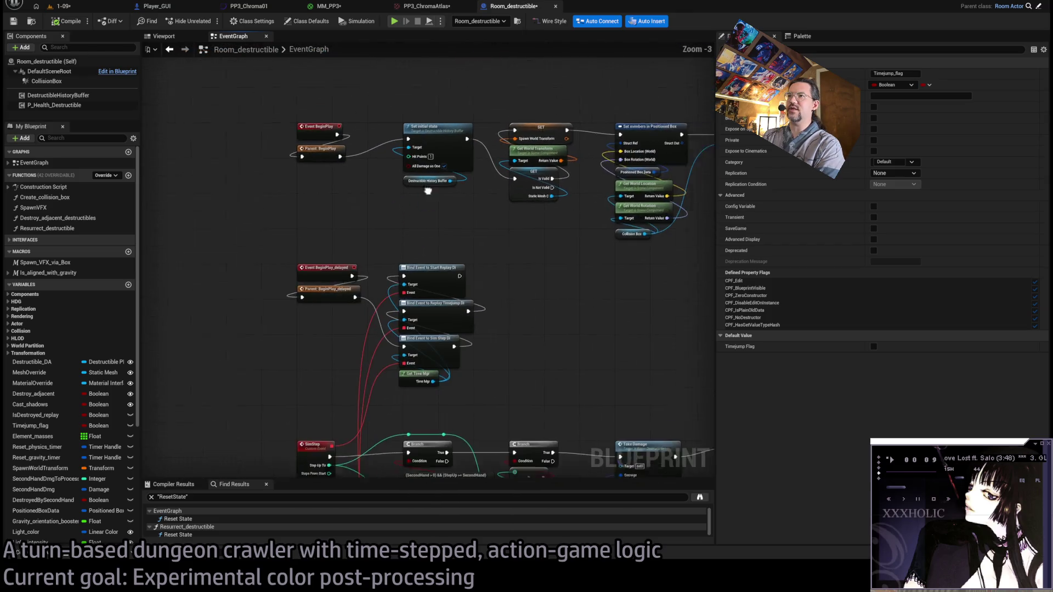
mouse_move(343, 213)
mouse_down()
mouse_move(316, 165)
mouse_move(313, 242)
mouse_move(357, 178)
mouse_up()
drag(516, 155, 499, 141)
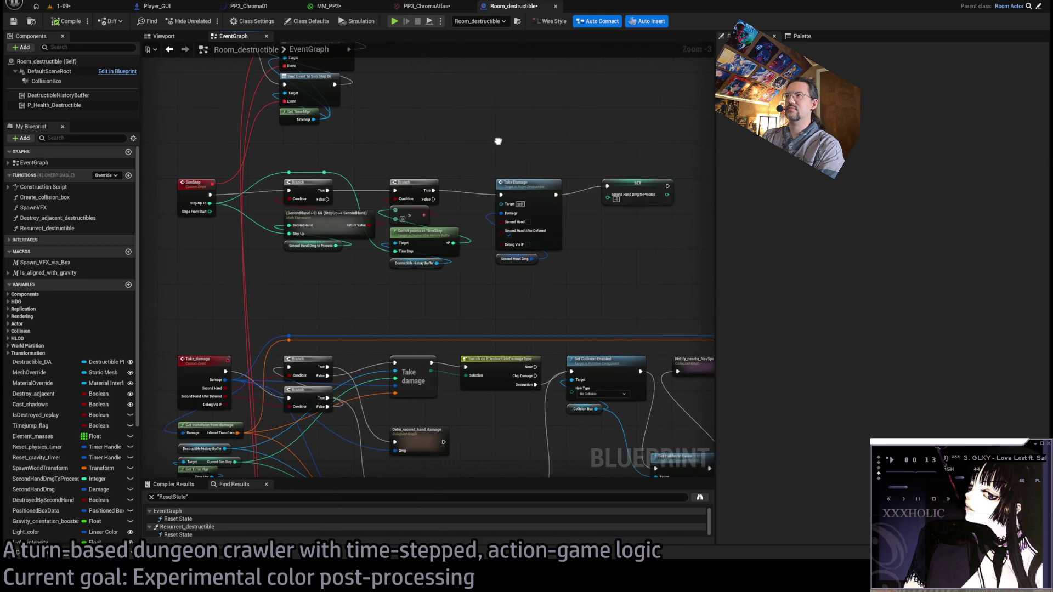
click(401, 192)
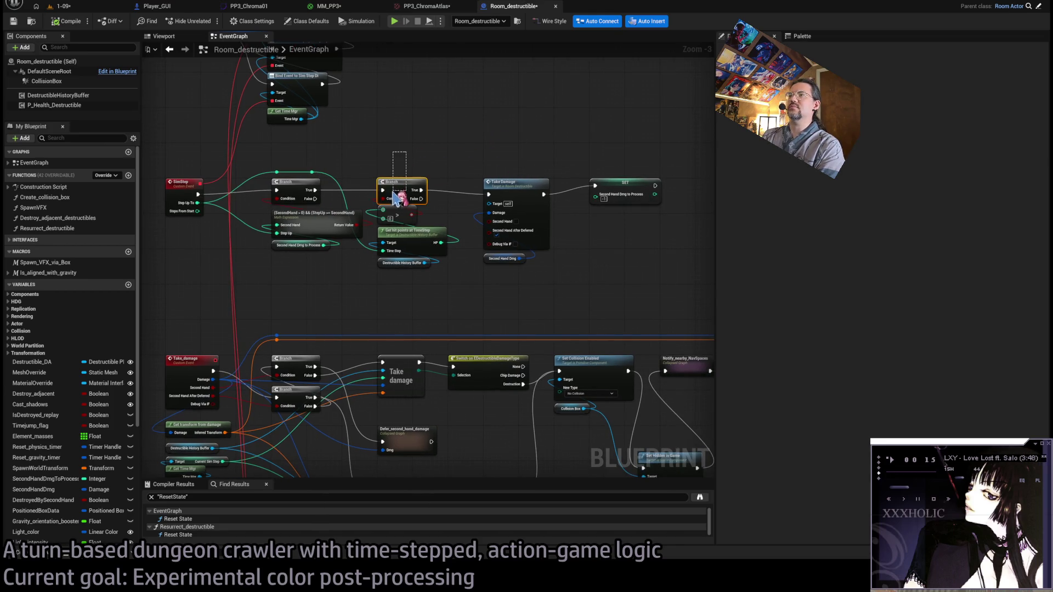
scroll(401, 192, up, 1)
drag(400, 191, 481, 161)
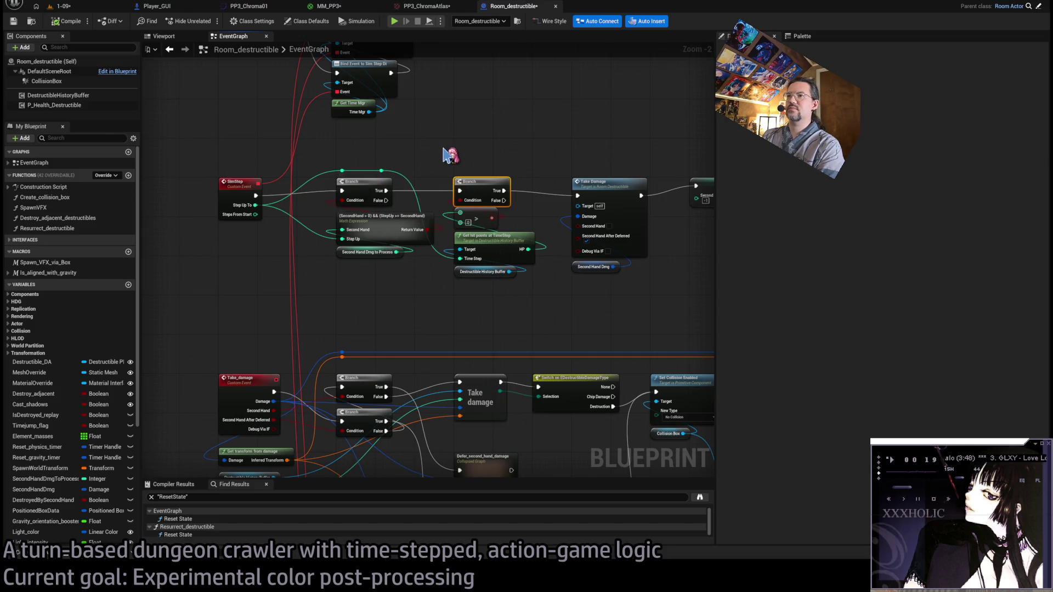
scroll(449, 155, down, 1)
drag(458, 138, 447, 113)
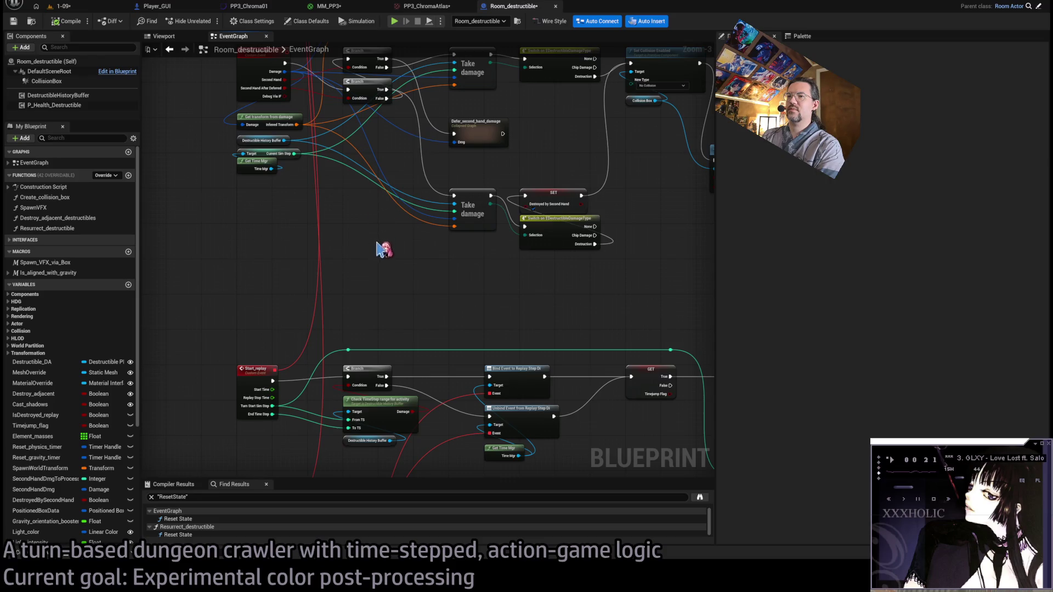
drag(383, 250, 427, 66)
mouse_move(329, 336)
mouse_down()
mouse_move(470, 317)
mouse_move(505, 277)
mouse_move(400, 223)
mouse_move(284, 259)
mouse_move(376, 257)
mouse_up()
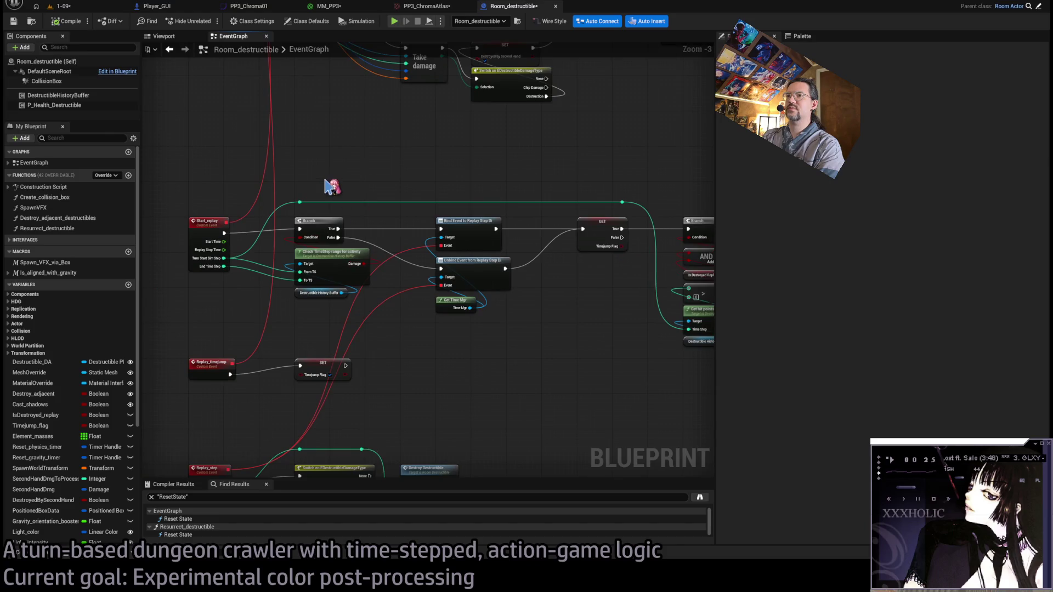
drag(326, 175, 302, 336)
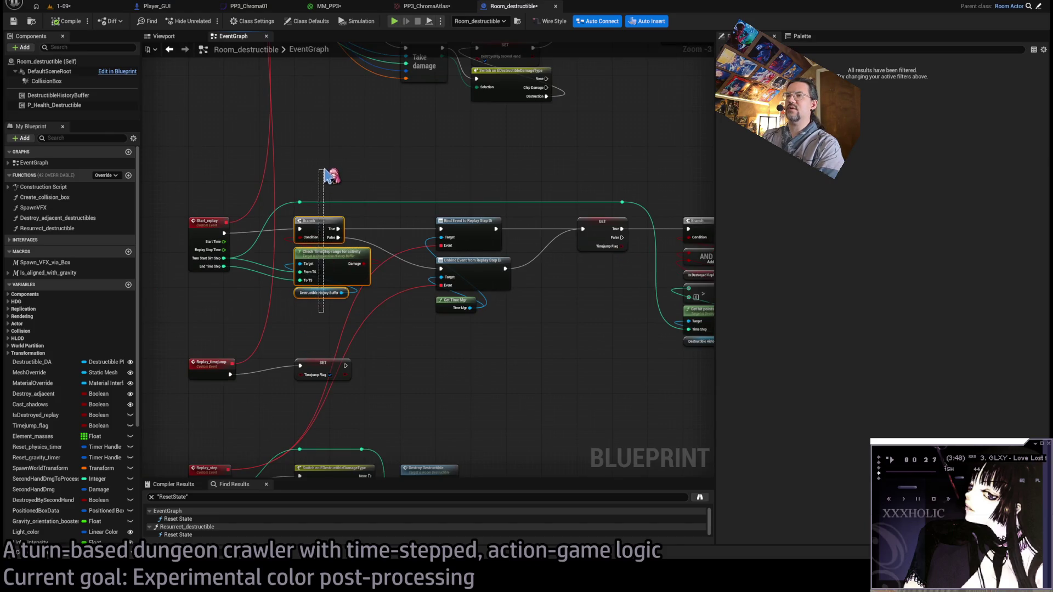
drag(329, 172, 332, 330)
scroll(329, 188, down, 4)
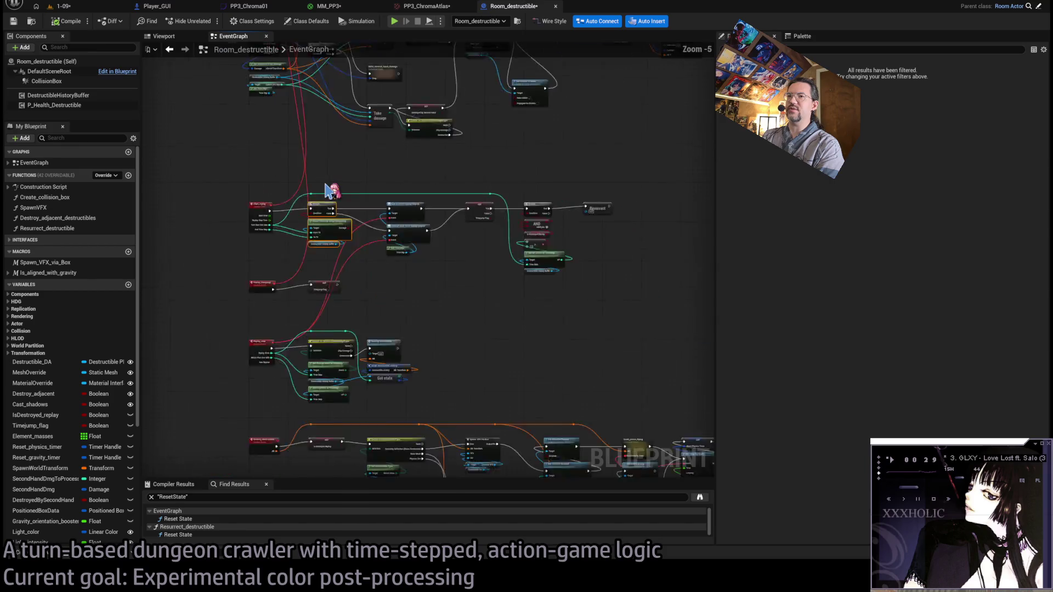
scroll(312, 234, up, 4)
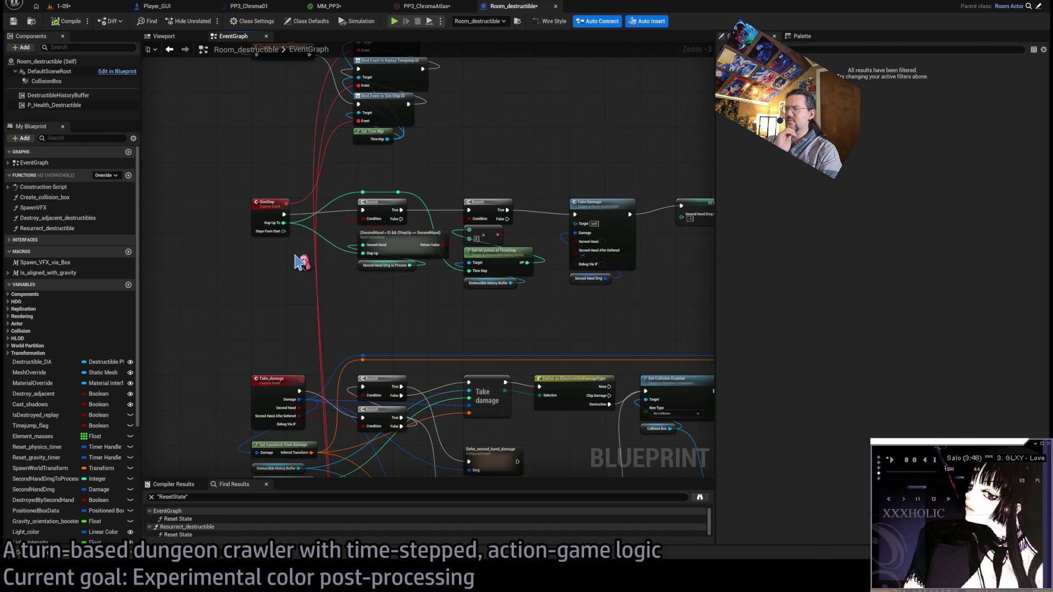
click(109, 7)
click(534, 292)
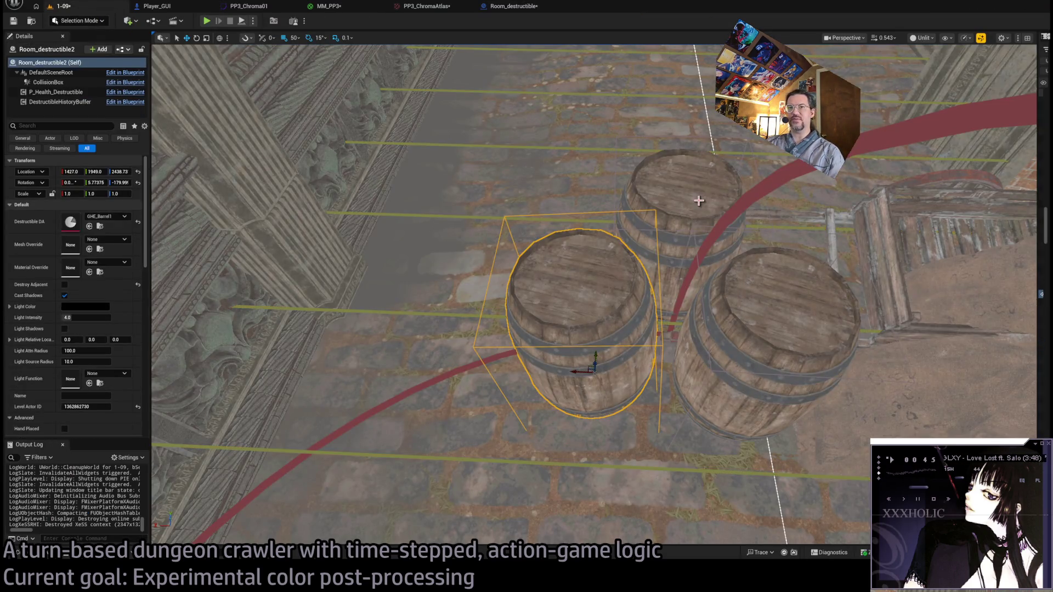
Select each barrel actor in turn, then return to the Room_destructible Event Graph.
click(665, 278)
click(542, 285)
click(705, 265)
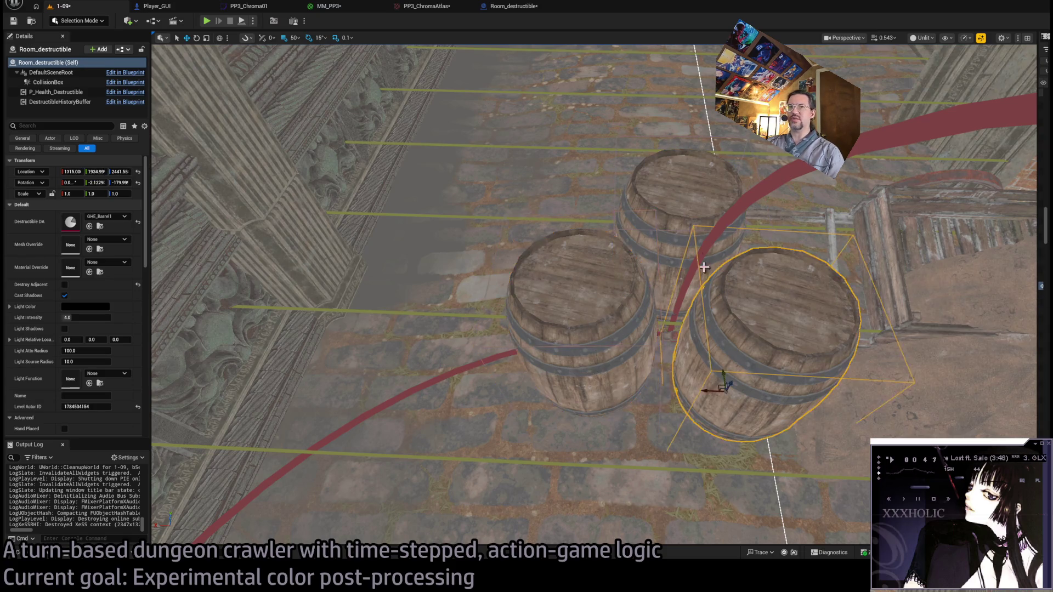
click(664, 279)
click(548, 280)
click(518, 10)
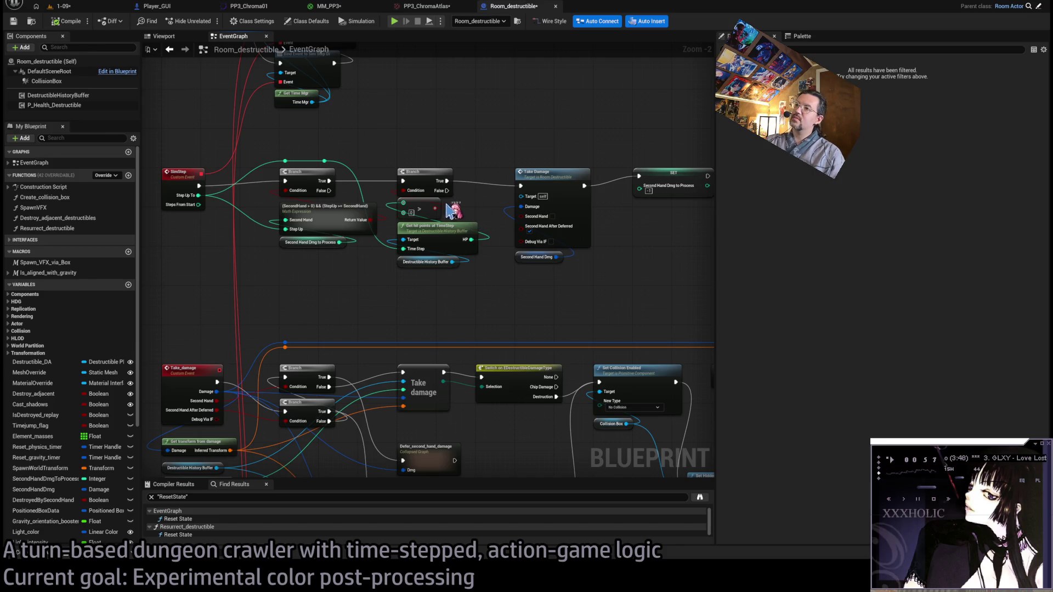
scroll(325, 214, down, 2)
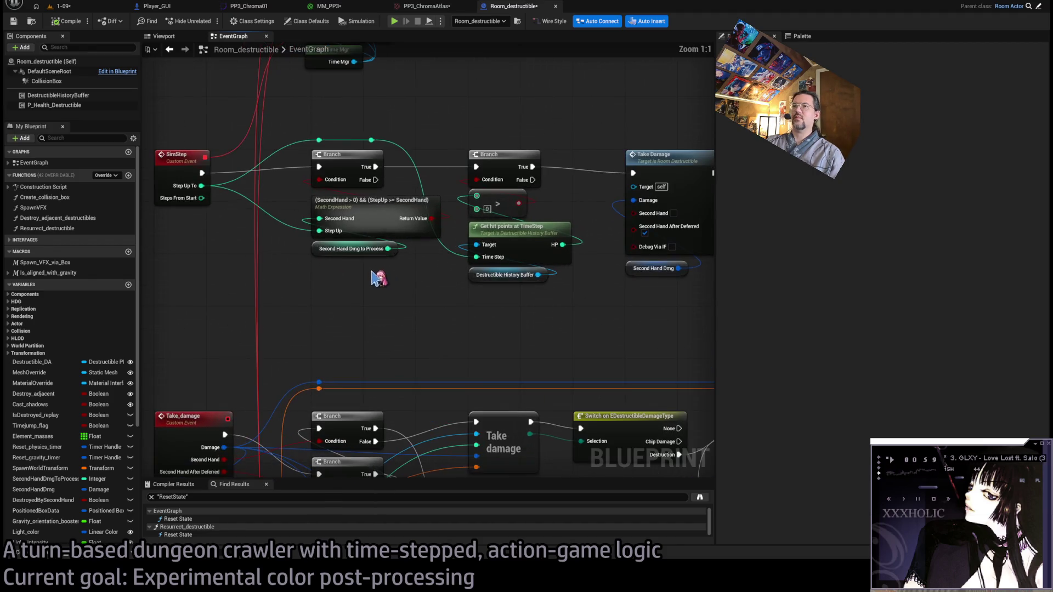
scroll(353, 286, up, 2)
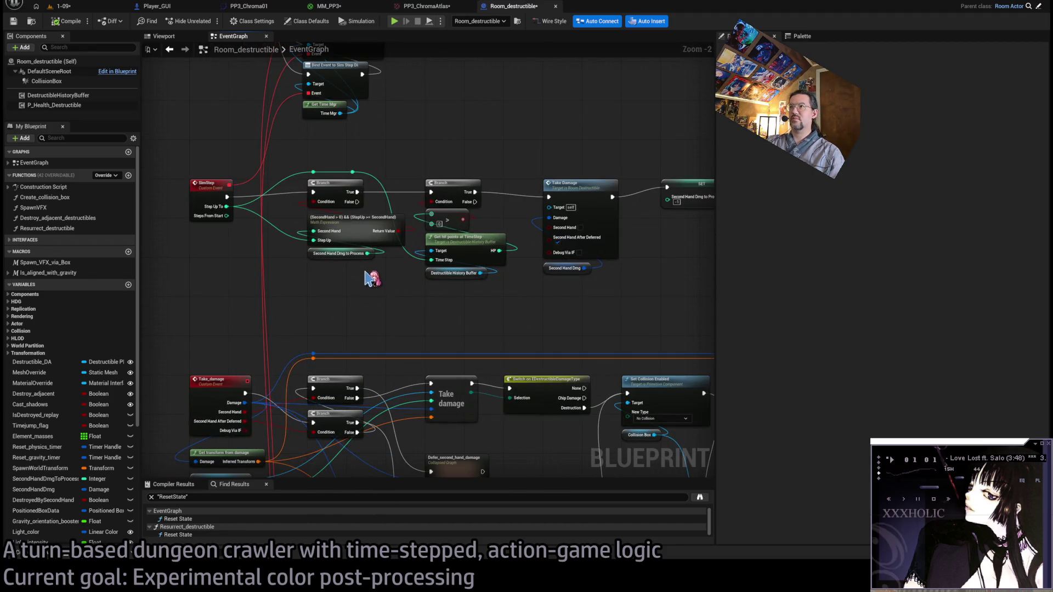
mouse_move(293, 162)
mouse_down()
mouse_move(401, 208)
mouse_move(500, 305)
mouse_move(529, 312)
mouse_move(431, 318)
mouse_up()
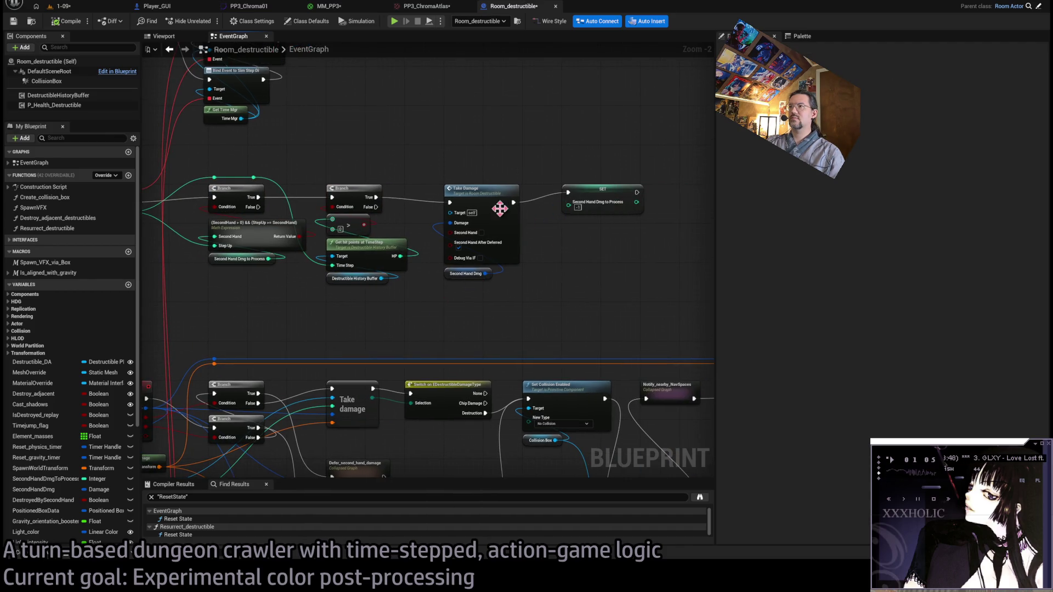
scroll(500, 278, down, 1)
drag(500, 277, 600, 200)
scroll(420, 272, up, 2)
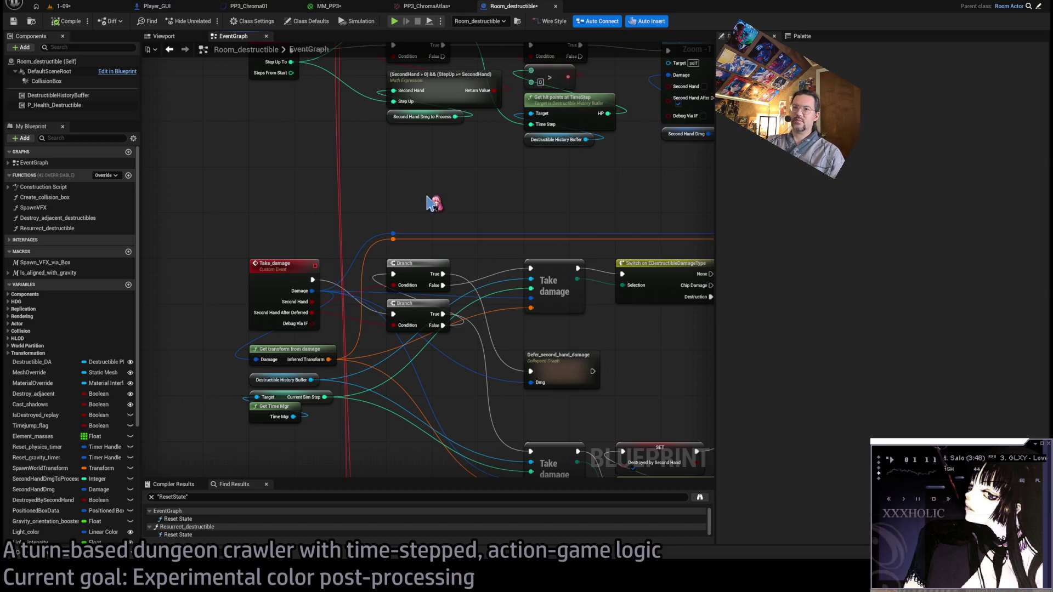
drag(431, 202, 417, 179)
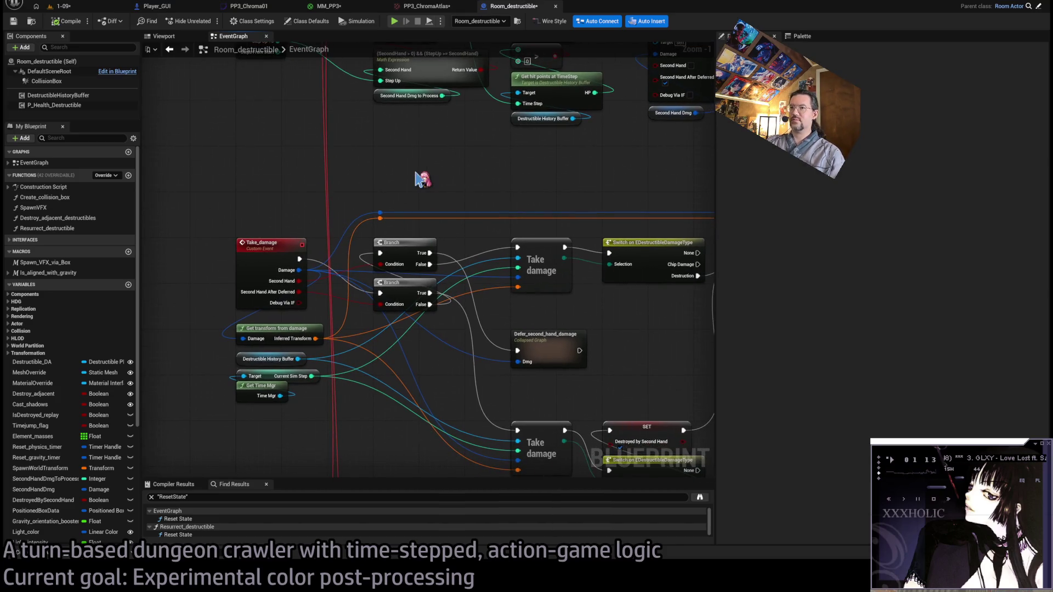
scroll(421, 178, down, 1)
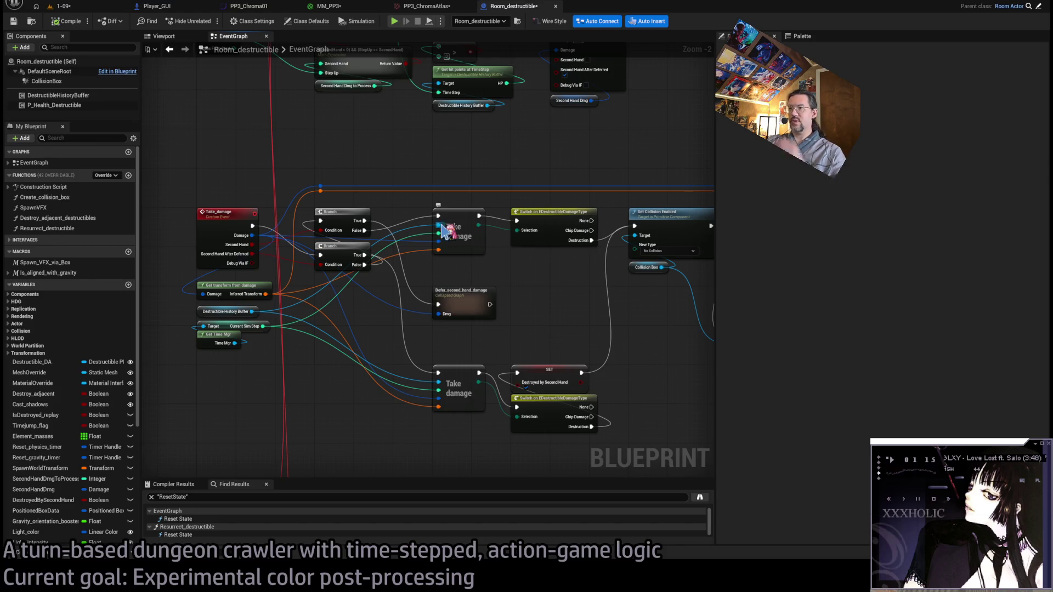
scroll(395, 233, up, 2)
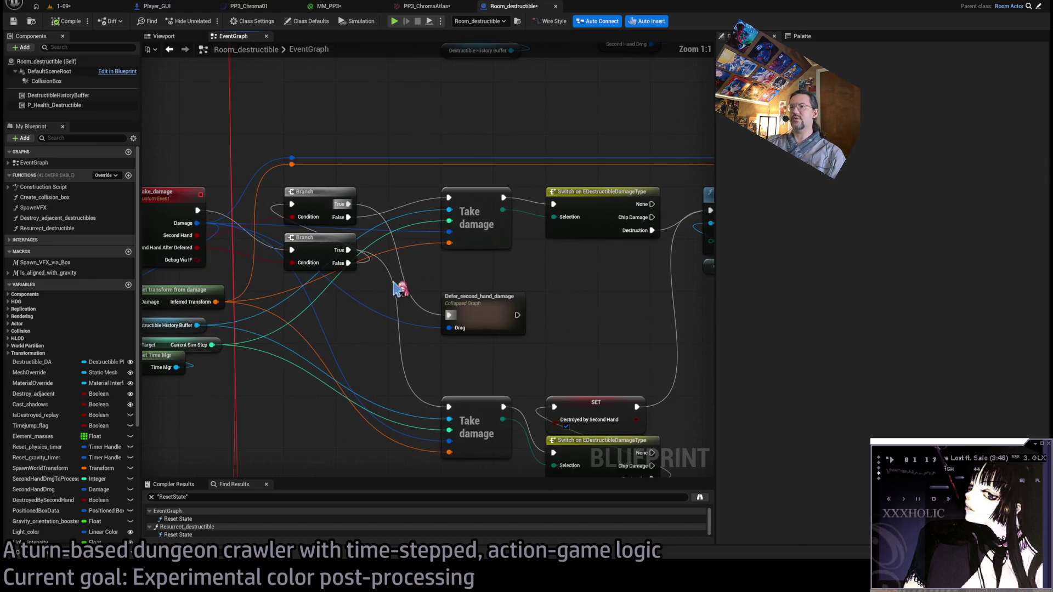
drag(387, 229, 429, 237)
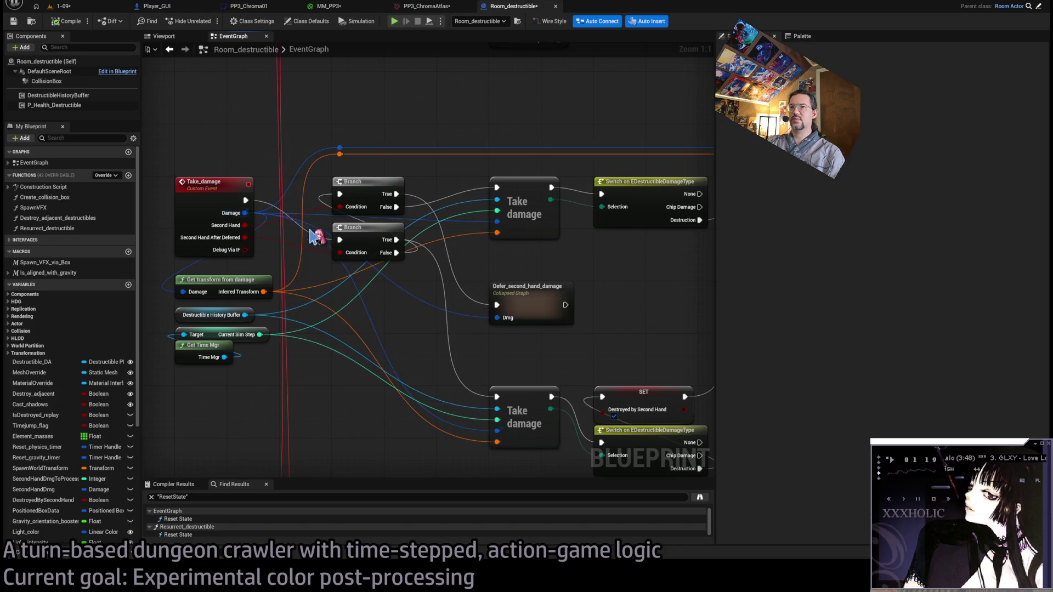
drag(482, 265, 399, 236)
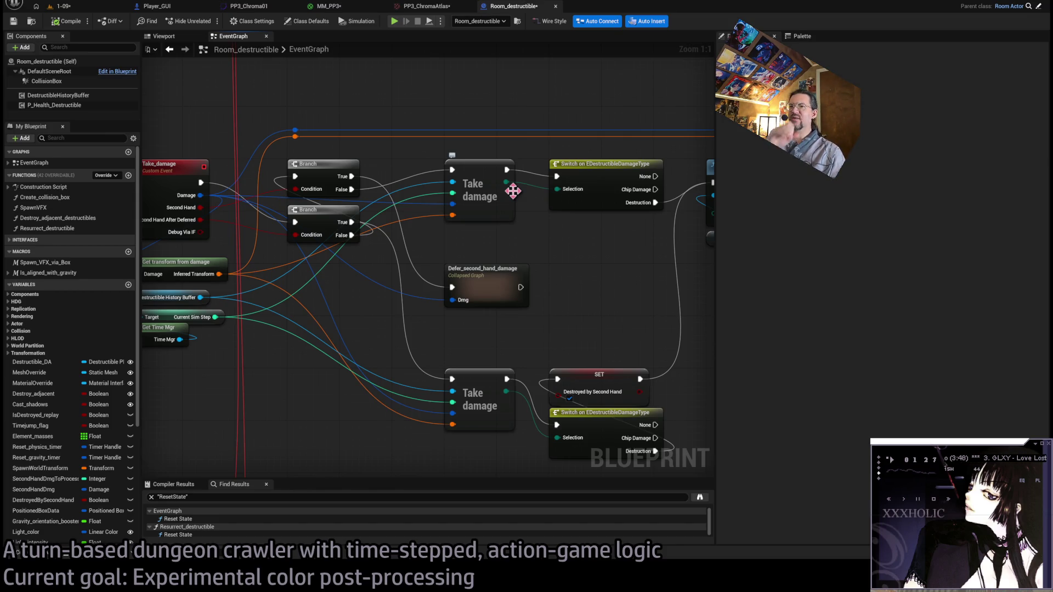
mouse_move(514, 210)
mouse_down()
mouse_move(363, 228)
mouse_move(328, 209)
mouse_up()
click(425, 159)
mouse_move(505, 247)
mouse_down()
mouse_move(410, 236)
mouse_move(468, 268)
mouse_move(409, 235)
mouse_move(306, 275)
mouse_up()
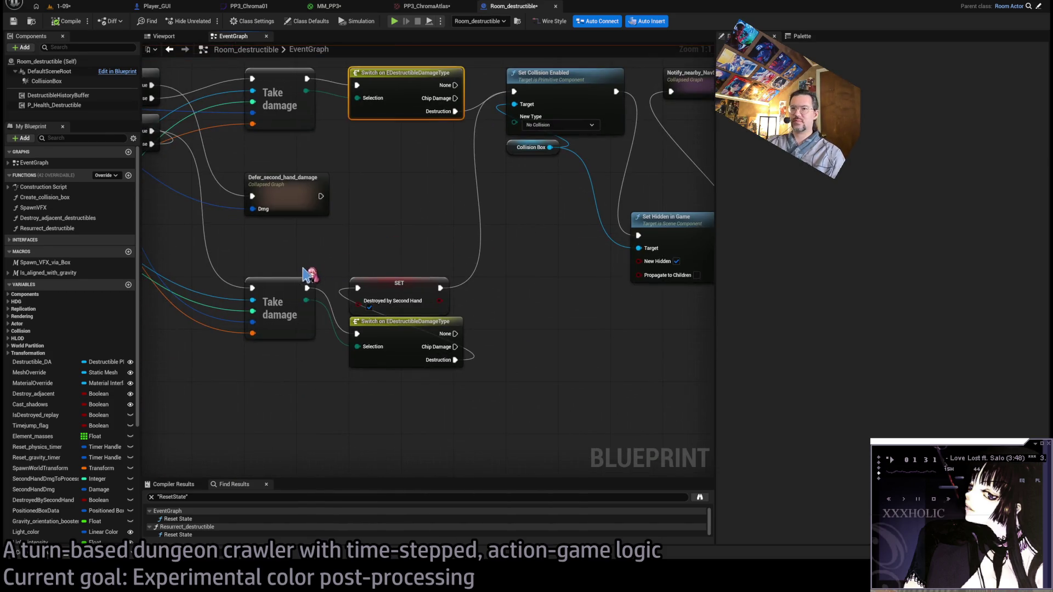
Move Set Hidden in Game up beside Notify_nearby_NavSpaces.
click(393, 268)
drag(486, 311, 430, 400)
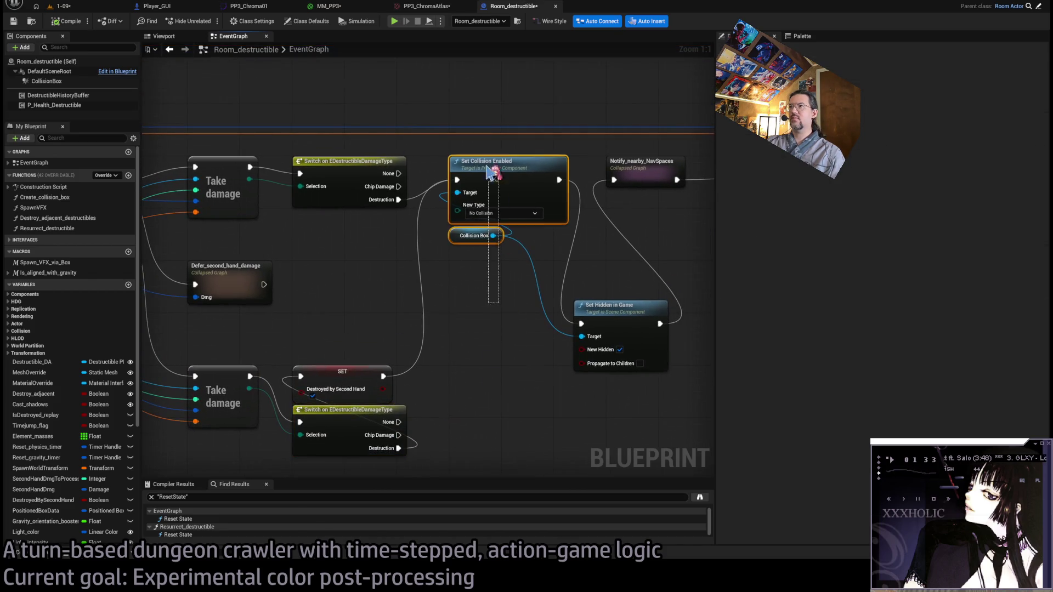
scroll(483, 290, down, 1)
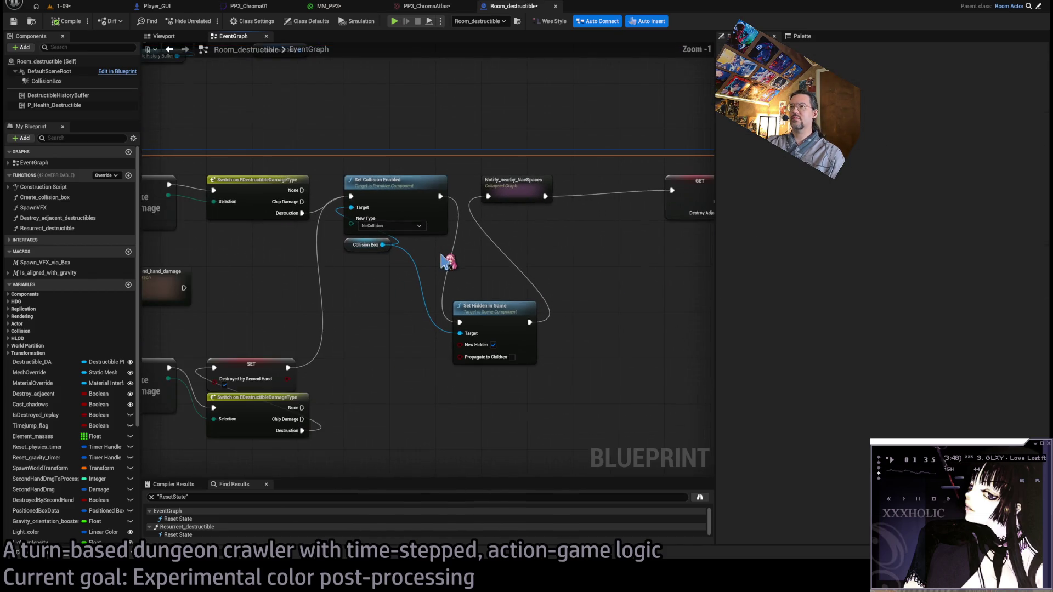
drag(494, 307, 522, 209)
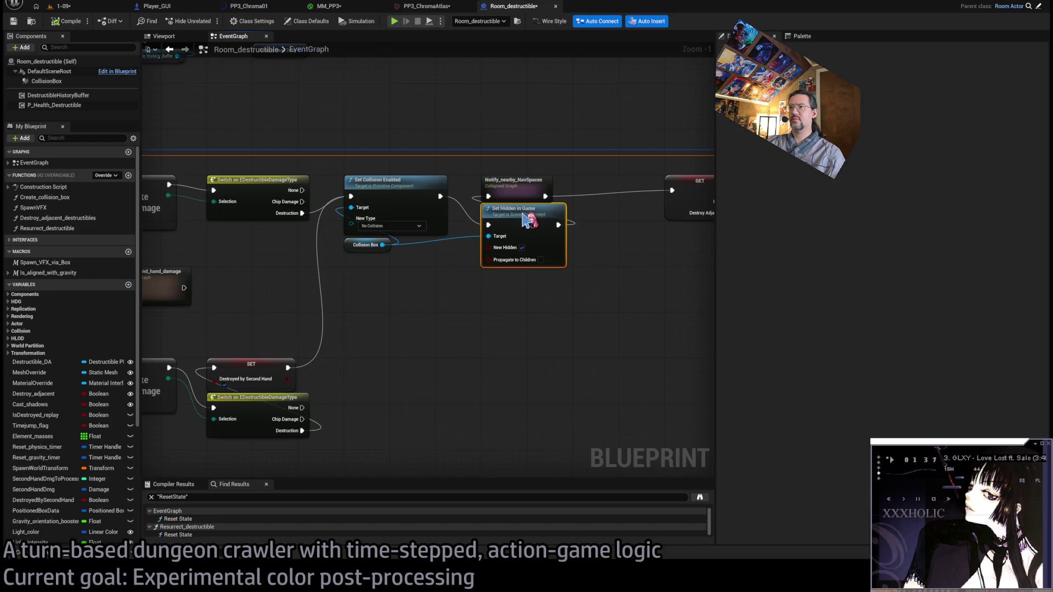
drag(492, 291, 467, 312)
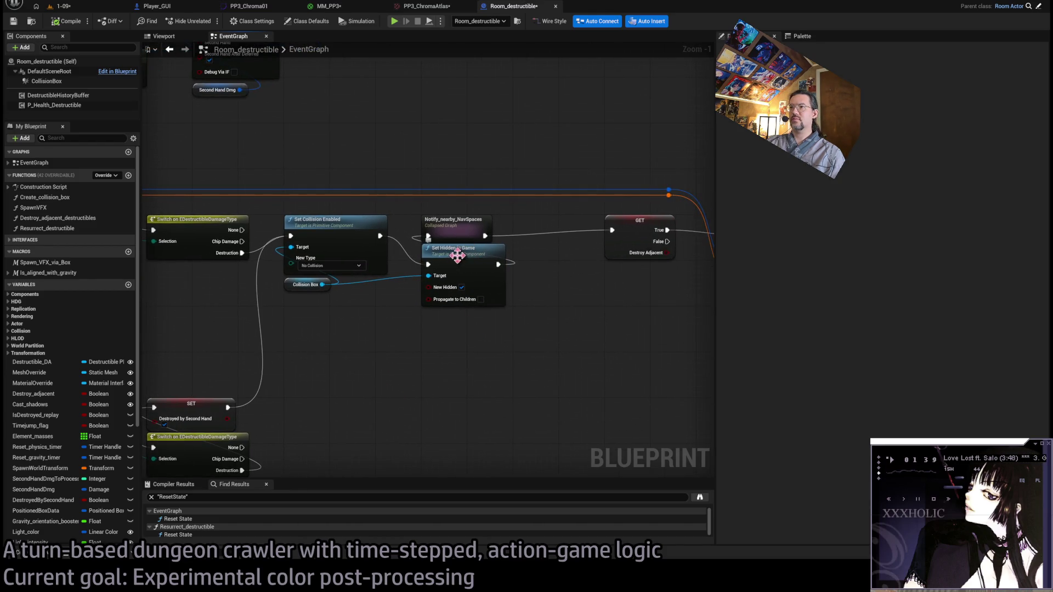
Peek inside the Notify_nearby_NavSpaces collapsed graph, then survey the zoomed-out EventGraph's replay chains.
double_click(455, 225)
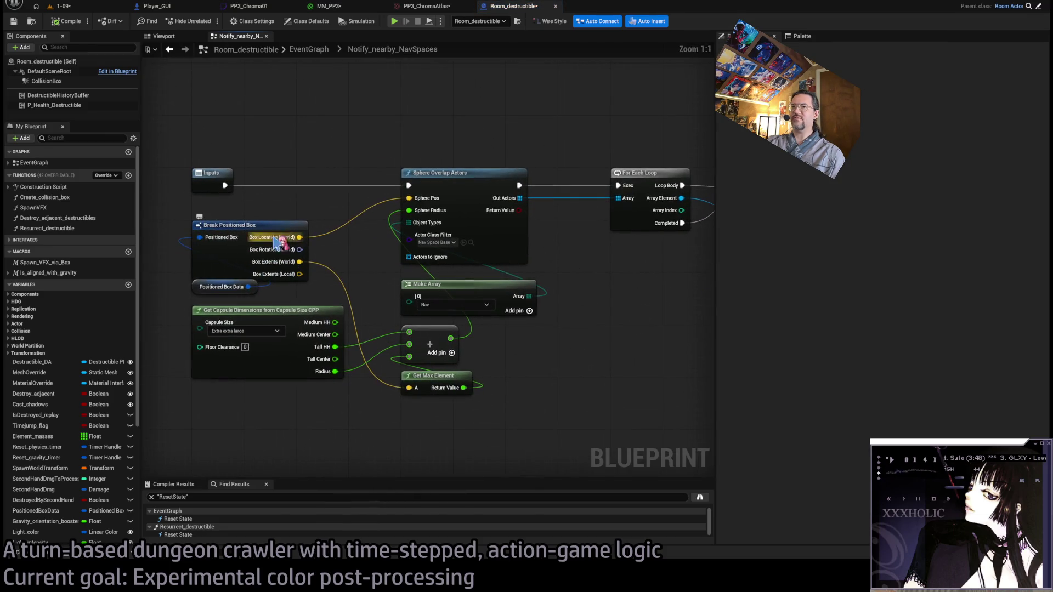
click(302, 55)
scroll(437, 306, up, 6)
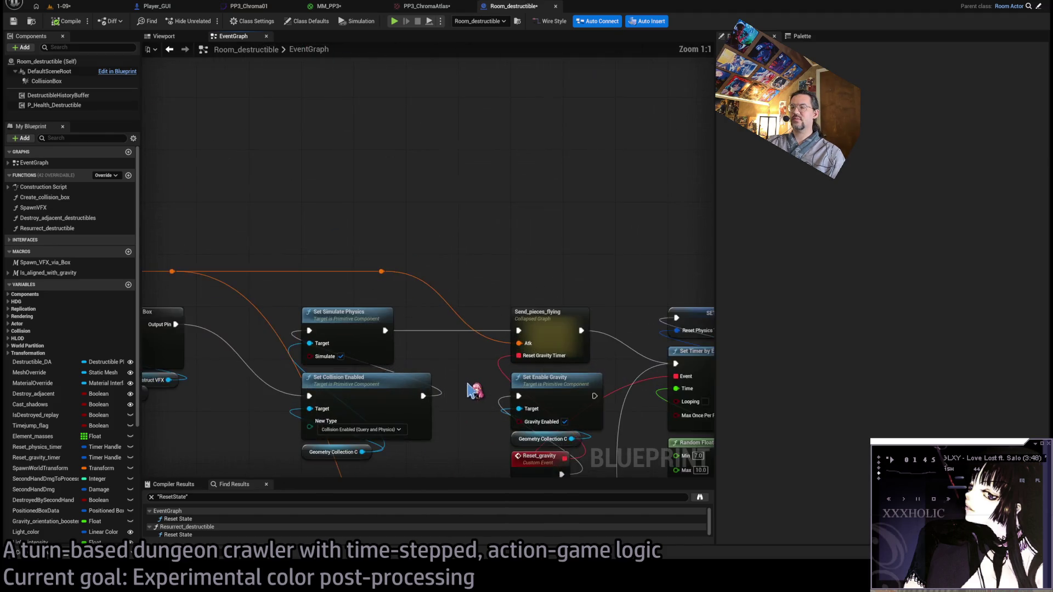
scroll(475, 391, down, 5)
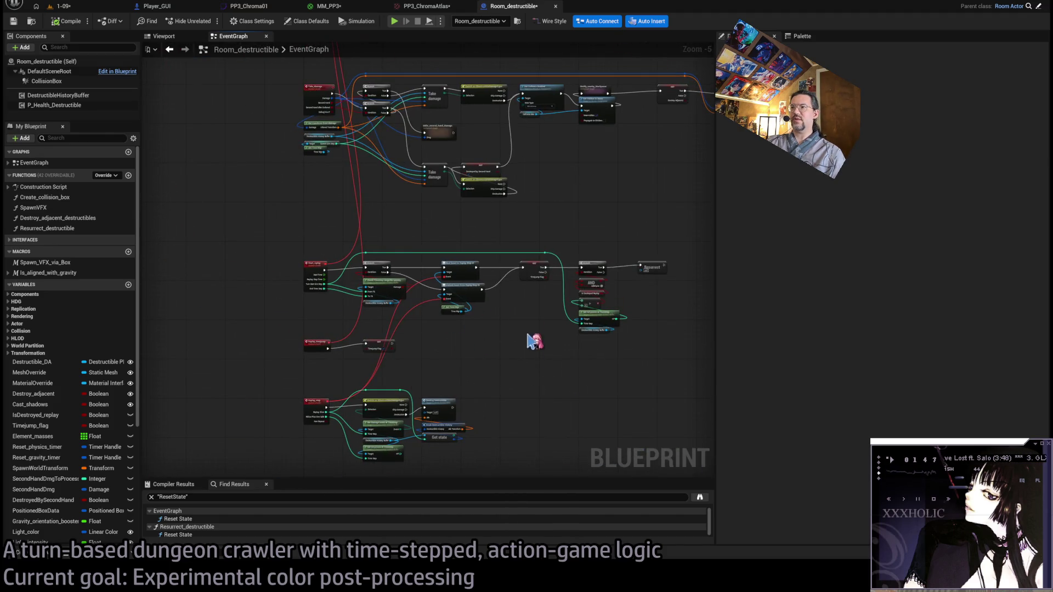
scroll(426, 289, up, 4)
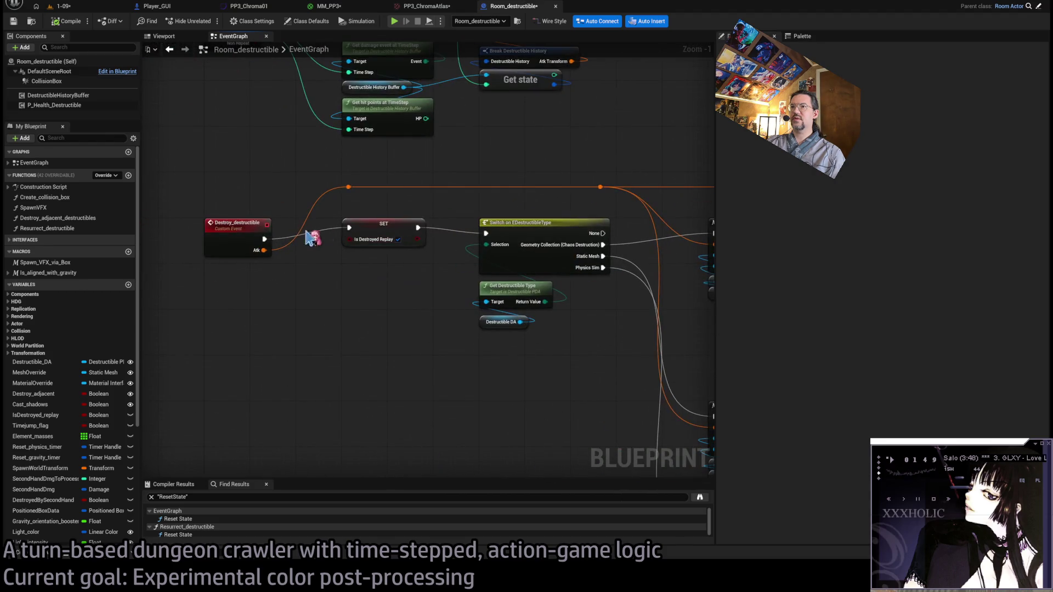
scroll(313, 237, down, 3)
scroll(545, 270, up, 3)
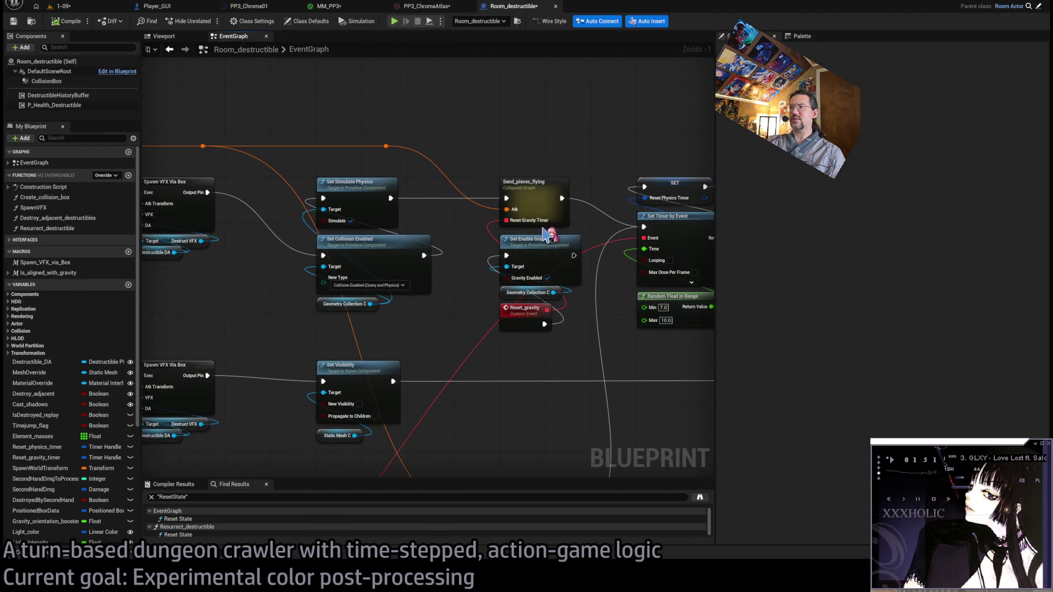
scroll(543, 229, down, 3)
mouse_move(588, 256)
mouse_down()
mouse_move(578, 257)
mouse_move(623, 279)
mouse_up()
mouse_move(432, 167)
mouse_down()
mouse_move(528, 259)
mouse_move(511, 286)
mouse_move(454, 274)
mouse_move(493, 274)
mouse_up()
Inspect the Start_replay and Take_damage events and their collision and hide nodes.
click(196, 196)
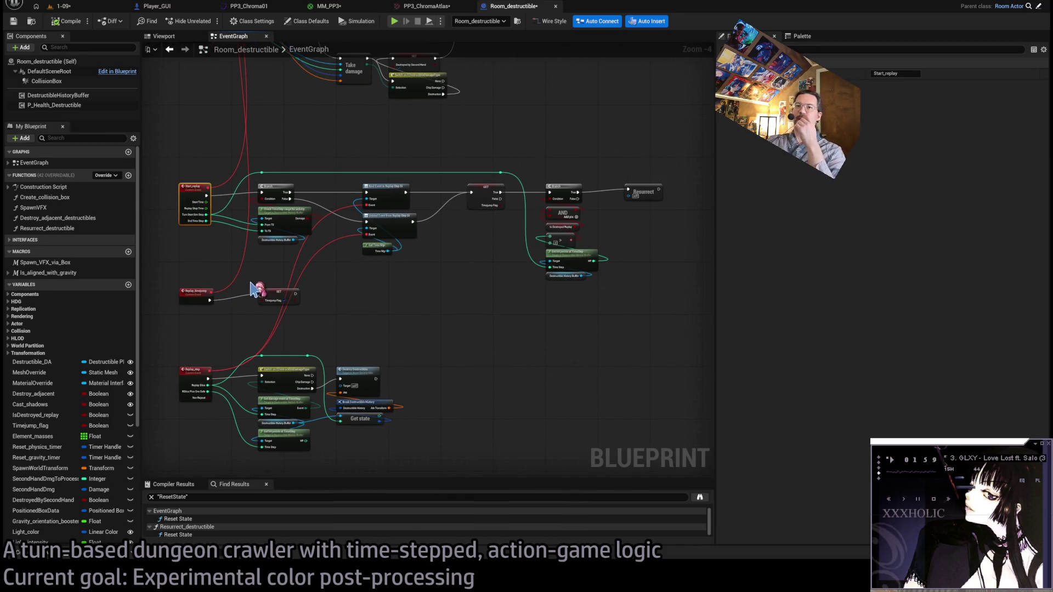
drag(329, 203, 347, 363)
scroll(472, 268, up, 2)
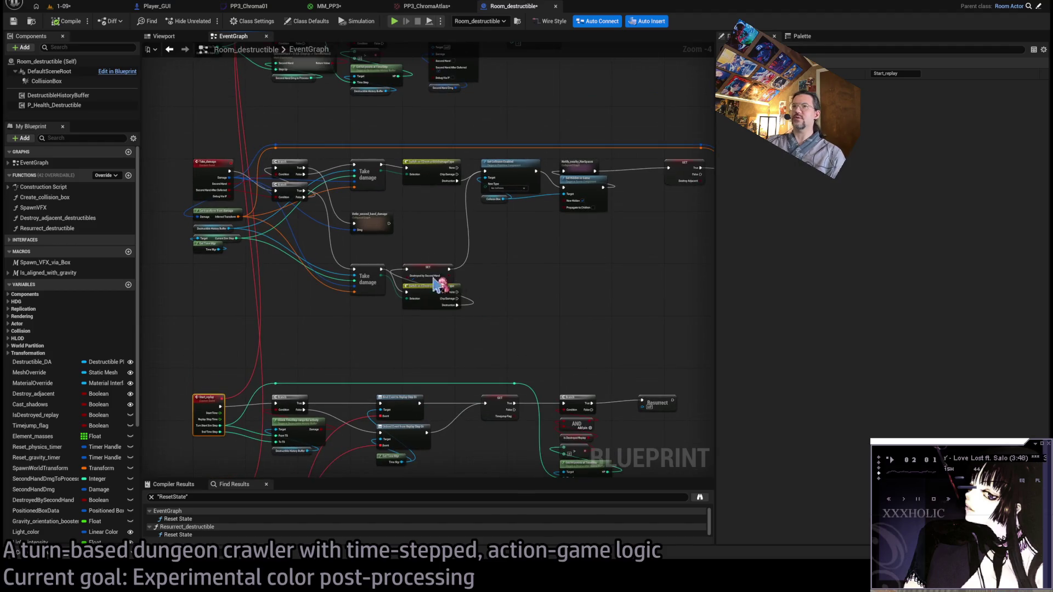
click(219, 176)
scroll(298, 197, up, 1)
drag(298, 197, 329, 195)
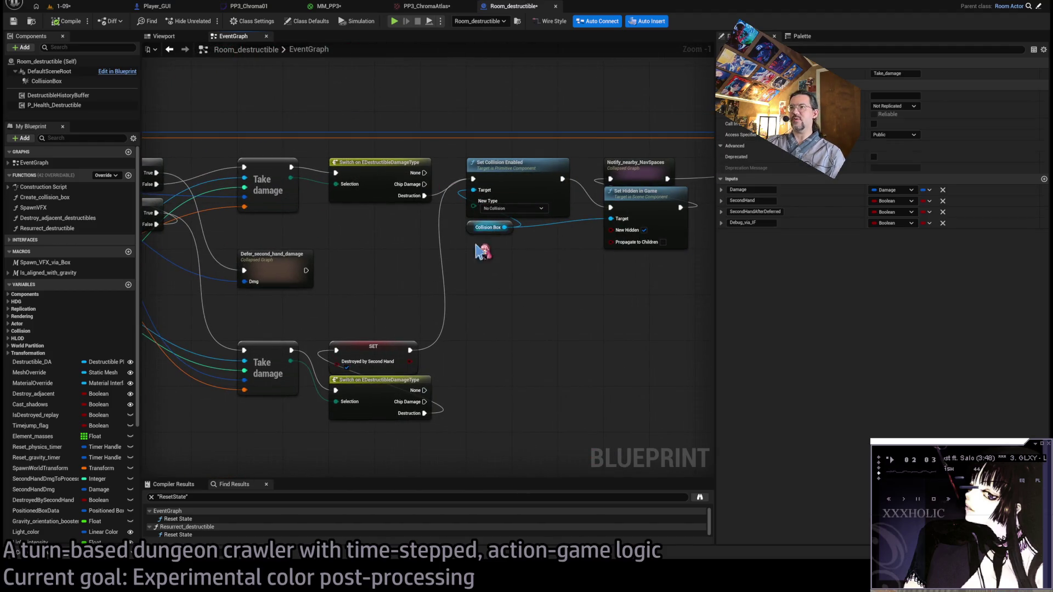
drag(482, 247, 387, 282)
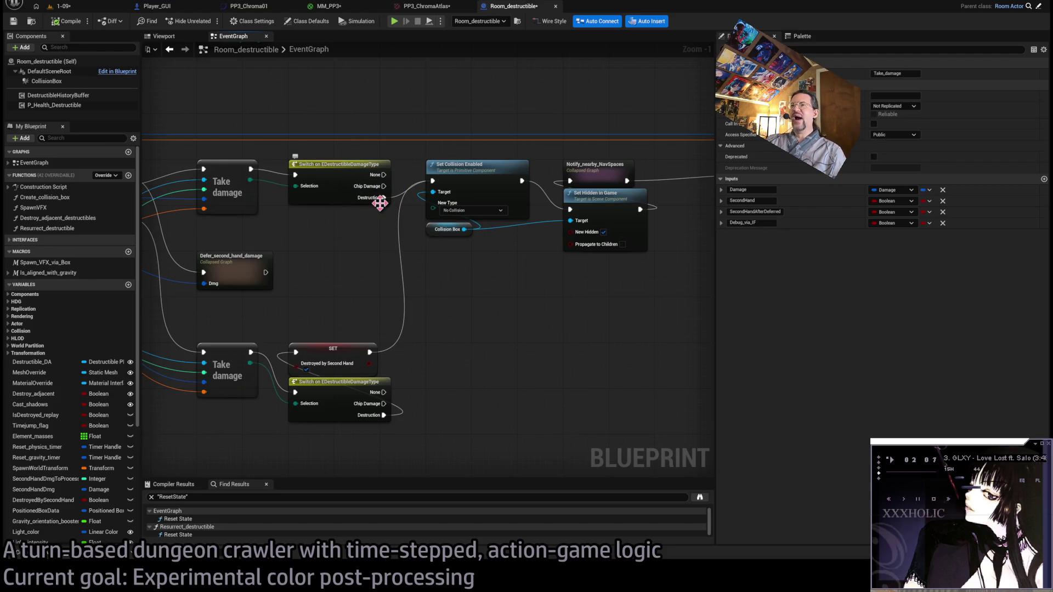
drag(380, 203, 413, 254)
drag(501, 250, 470, 234)
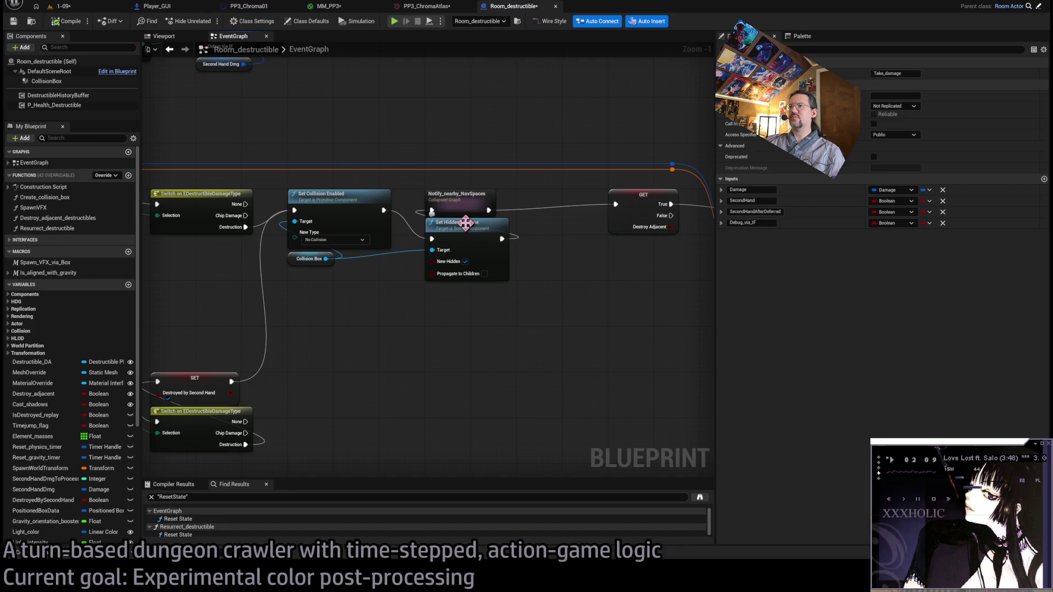
Shift the GET, reroute and Destroy Adjacent Destructibles nodes left toward Set Hidden in Game.
mouse_move(594, 266)
mouse_down()
mouse_move(528, 274)
mouse_move(449, 258)
mouse_up()
click(531, 277)
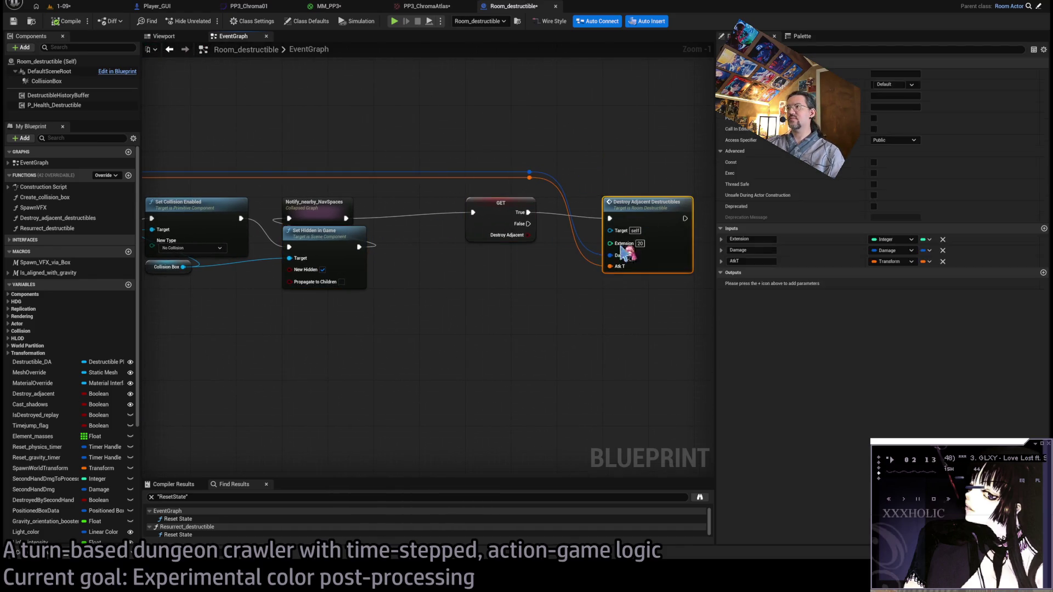
drag(323, 210, 430, 209)
drag(429, 165, 601, 245)
drag(483, 171, 437, 171)
double_click(329, 207)
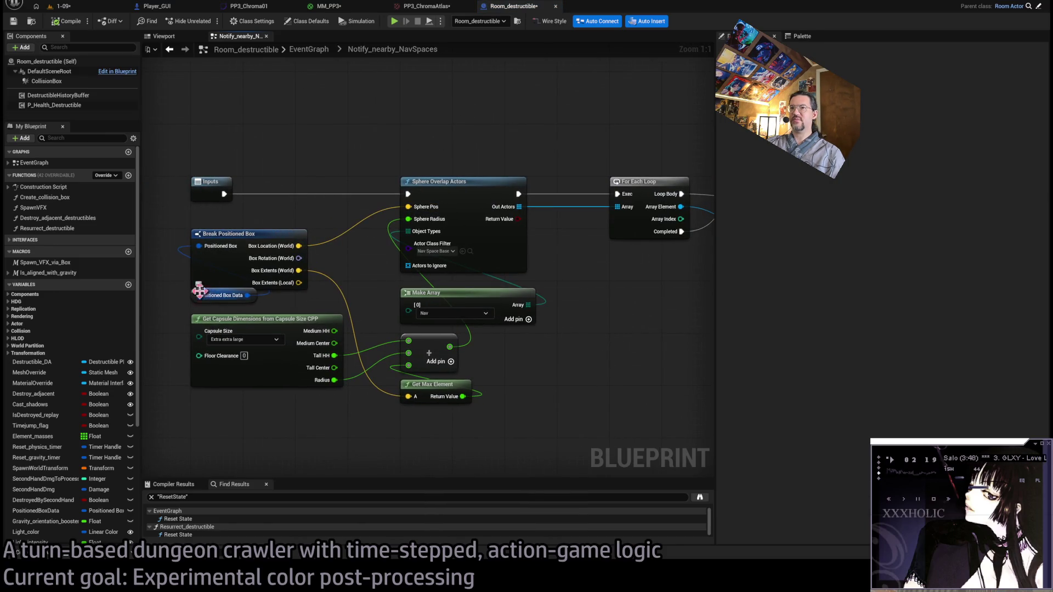
click(205, 272)
click(431, 185)
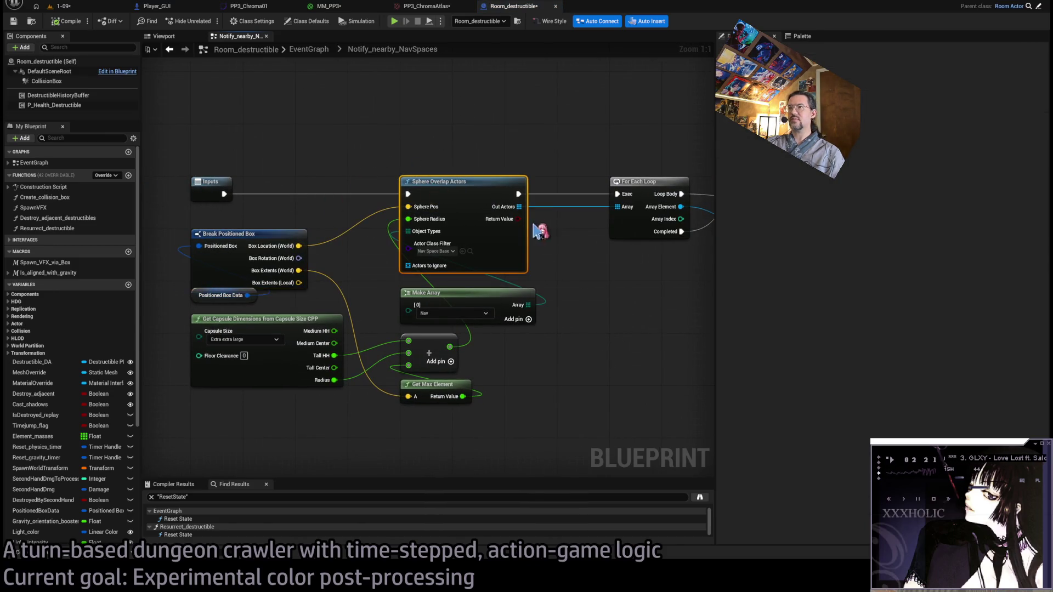
mouse_move(540, 229)
mouse_down()
mouse_move(427, 254)
mouse_move(447, 301)
mouse_up()
scroll(417, 176, down, 1)
drag(514, 280, 376, 305)
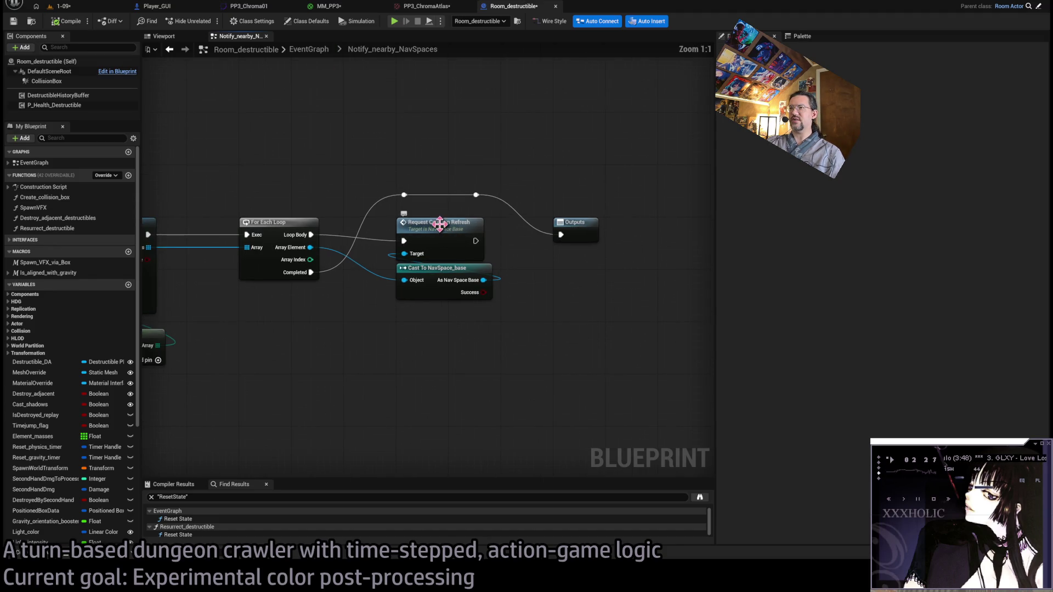
click(309, 50)
scroll(384, 185, up, 7)
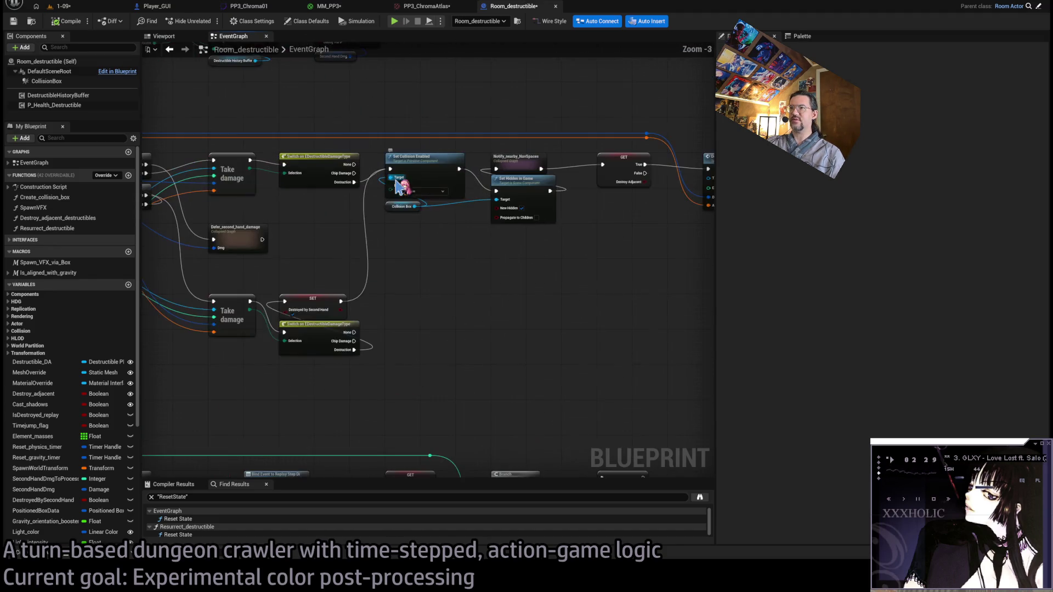
drag(350, 251, 377, 220)
drag(362, 247, 457, 262)
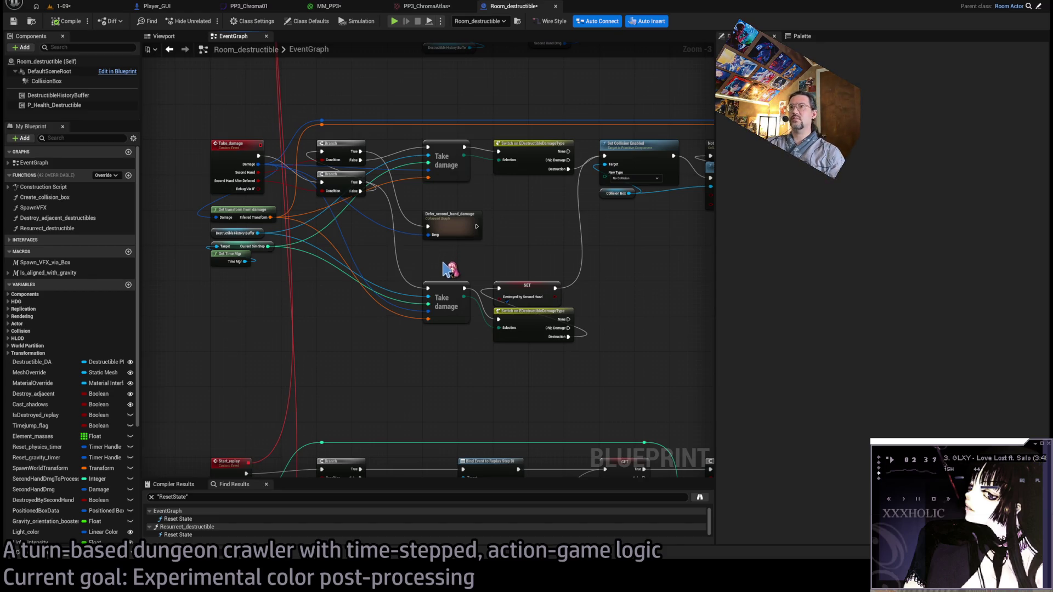
scroll(448, 269, down, 1)
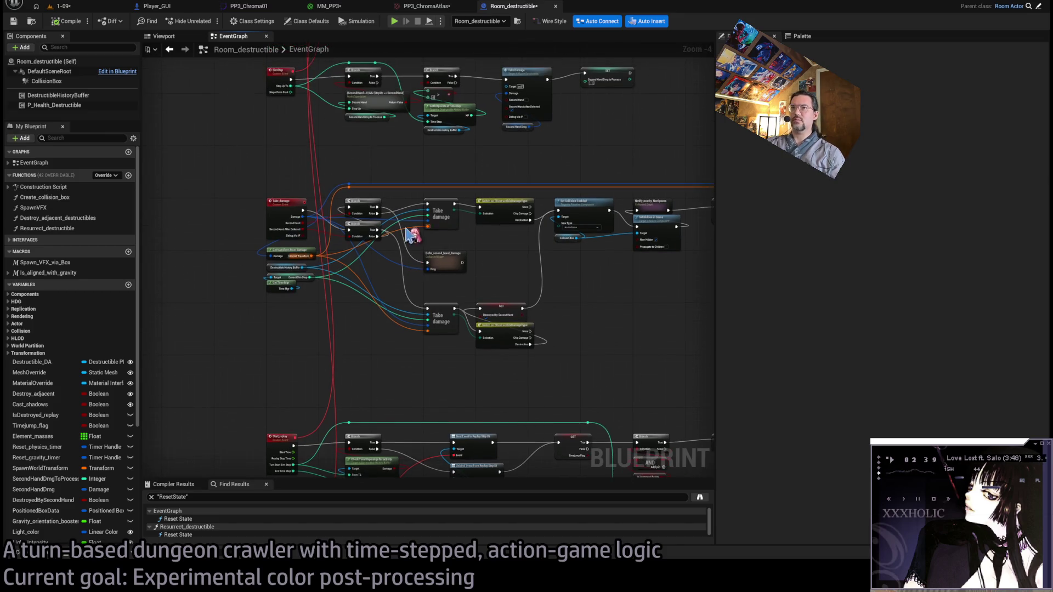
mouse_move(407, 235)
mouse_down()
mouse_move(413, 295)
mouse_move(433, 271)
mouse_move(413, 313)
mouse_up()
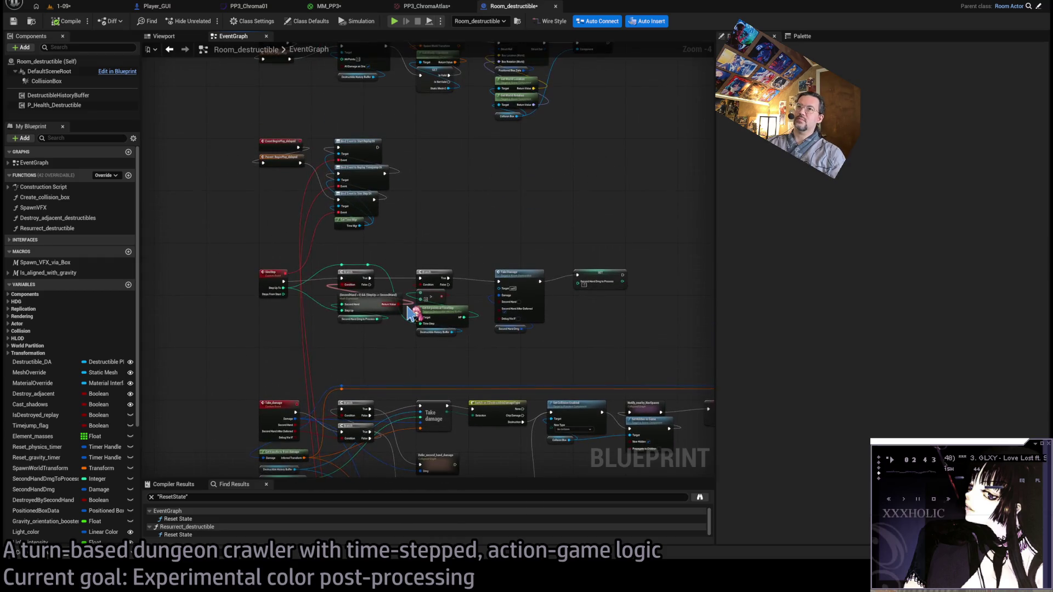
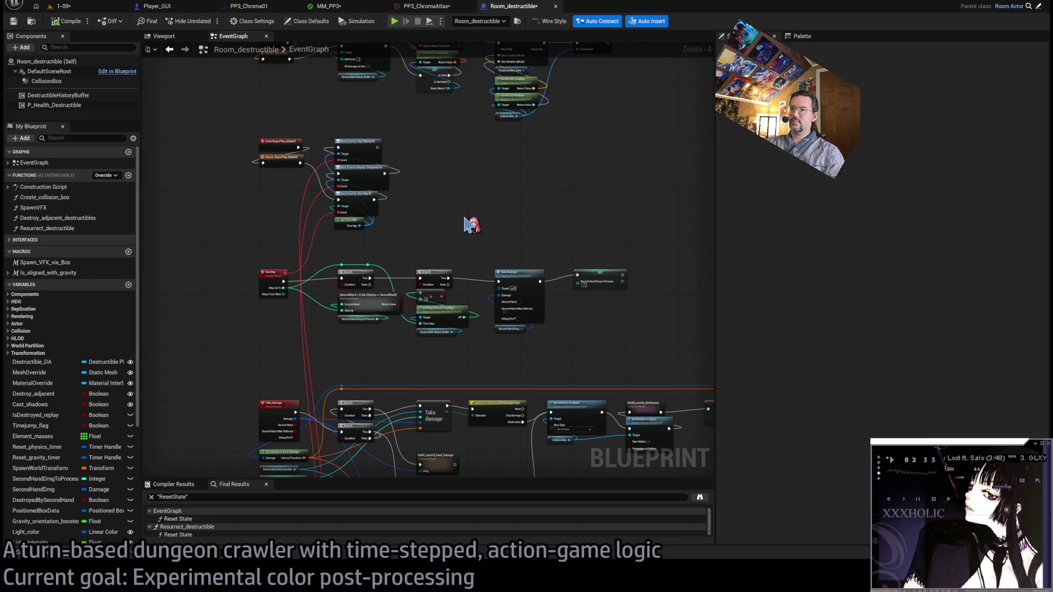
Pan the graph past the Start_replay, Replay_timejump and Replay_step events to Destroy_destructible.
scroll(456, 203, up, 2)
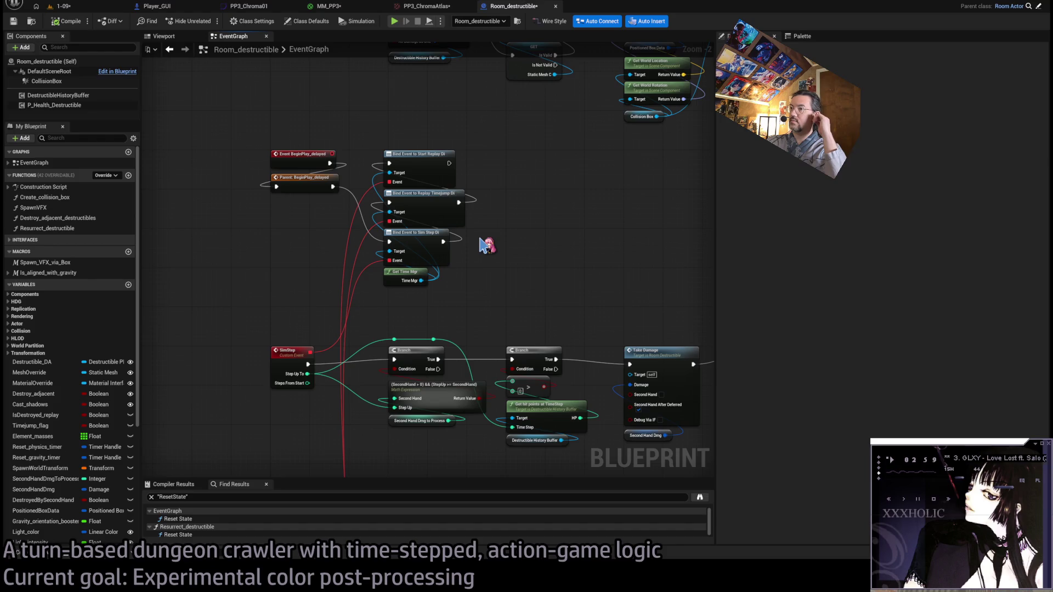
scroll(493, 236, down, 3)
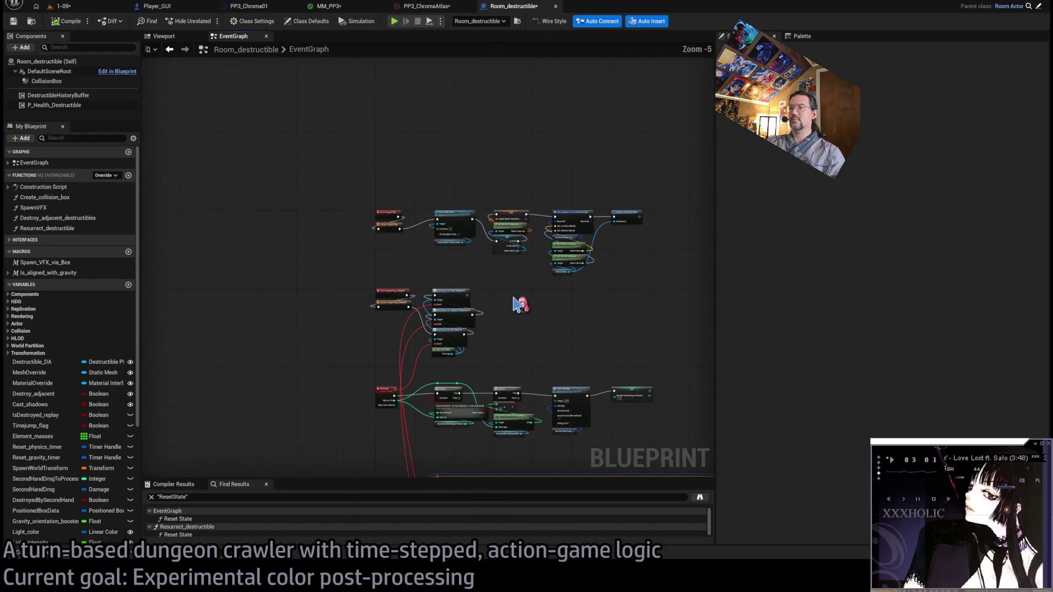
scroll(501, 275, up, 3)
scroll(502, 275, down, 4)
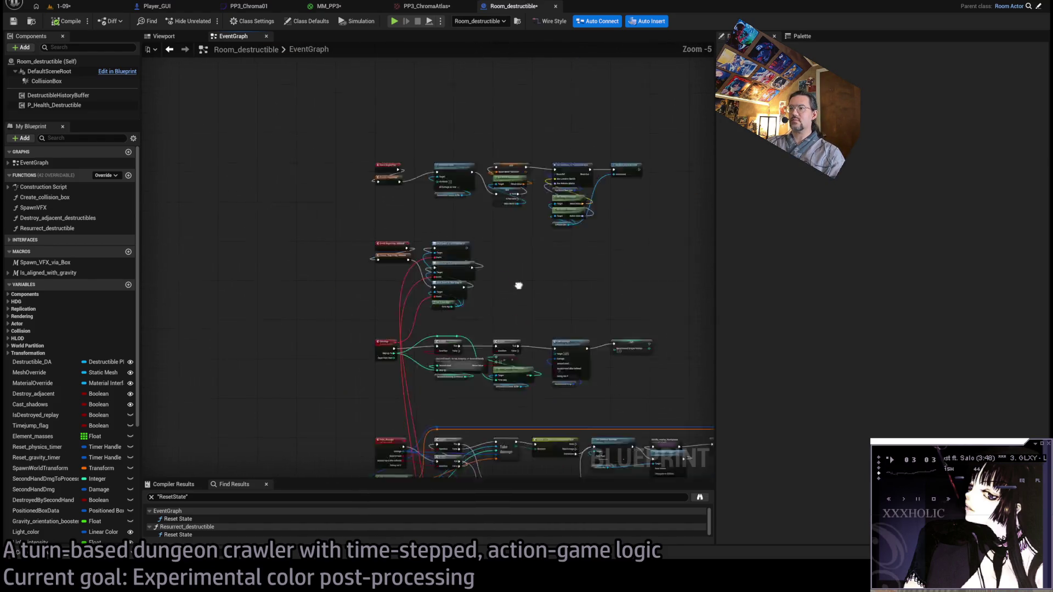
scroll(425, 251, up, 1)
scroll(350, 271, up, 4)
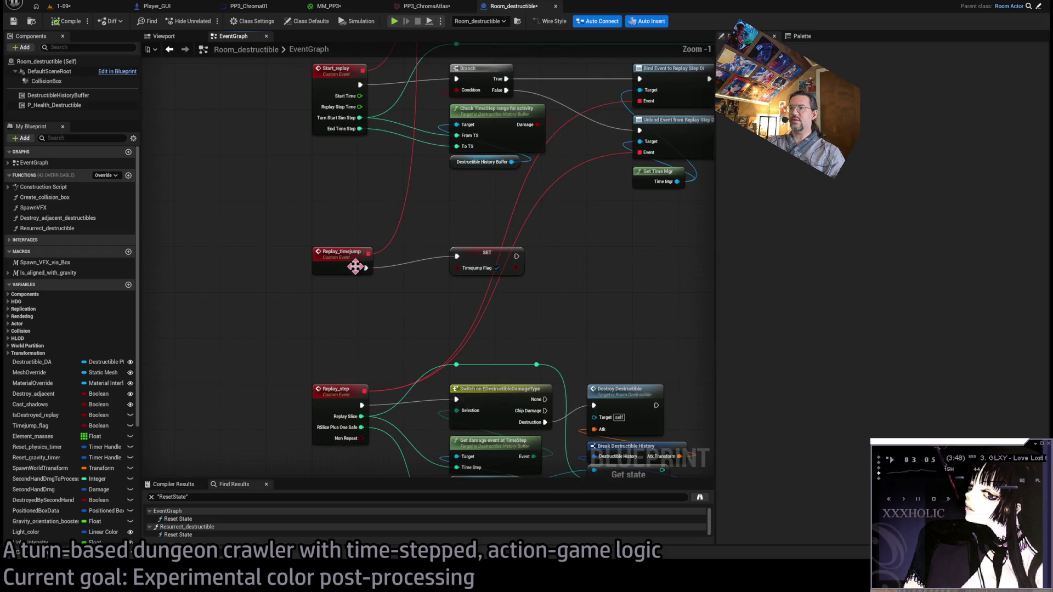
drag(419, 286, 419, 306)
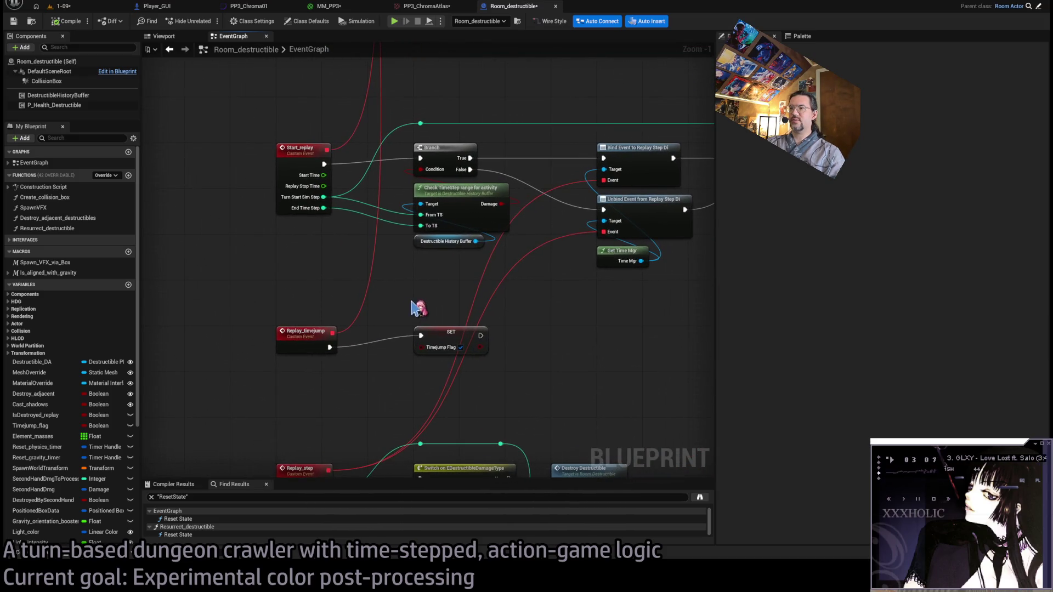
mouse_move(531, 336)
mouse_down()
mouse_move(526, 357)
mouse_move(493, 376)
mouse_move(517, 233)
mouse_up()
scroll(420, 319, down, 1)
scroll(420, 324, up, 1)
scroll(420, 324, down, 1)
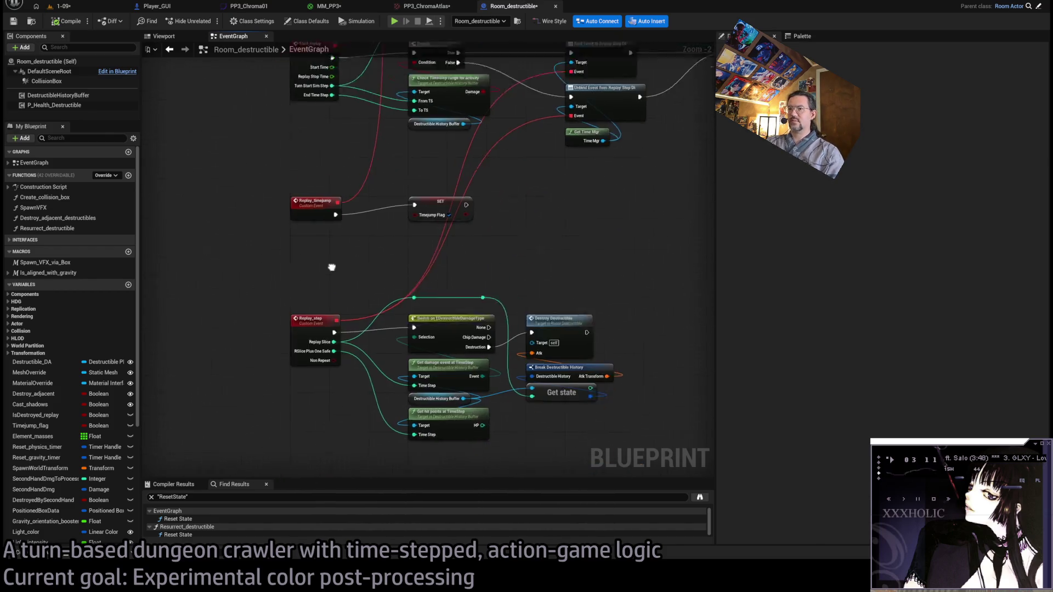
click(347, 299)
mouse_move(347, 298)
mouse_down()
mouse_move(564, 183)
mouse_move(539, 118)
mouse_move(569, 202)
mouse_up()
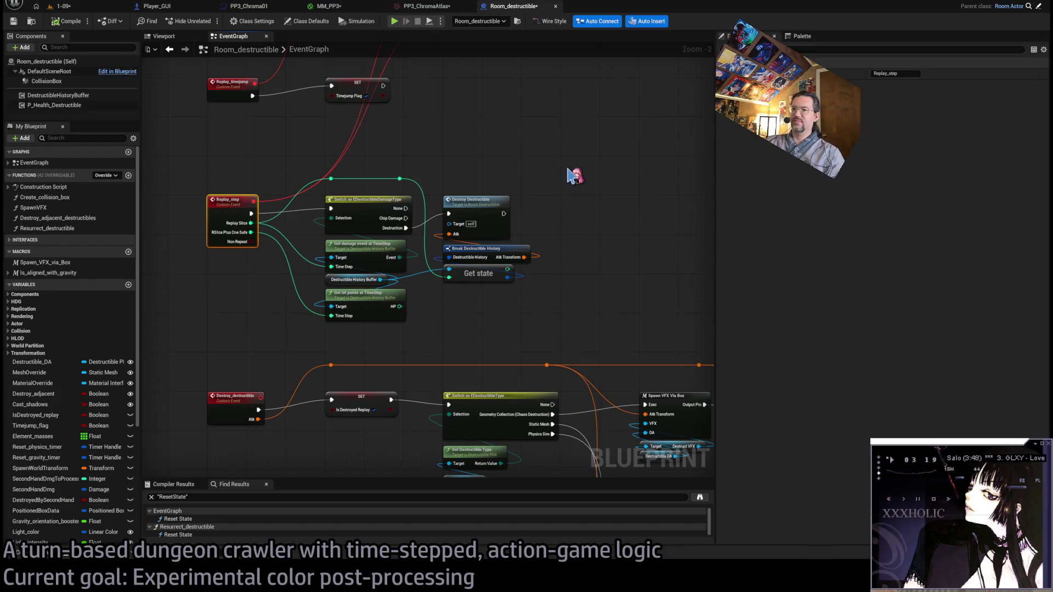
Bring the Spawn VFX, physics, Reset State and Set Visibility node rows into view.
scroll(564, 174, down, 2)
drag(565, 174, 393, 125)
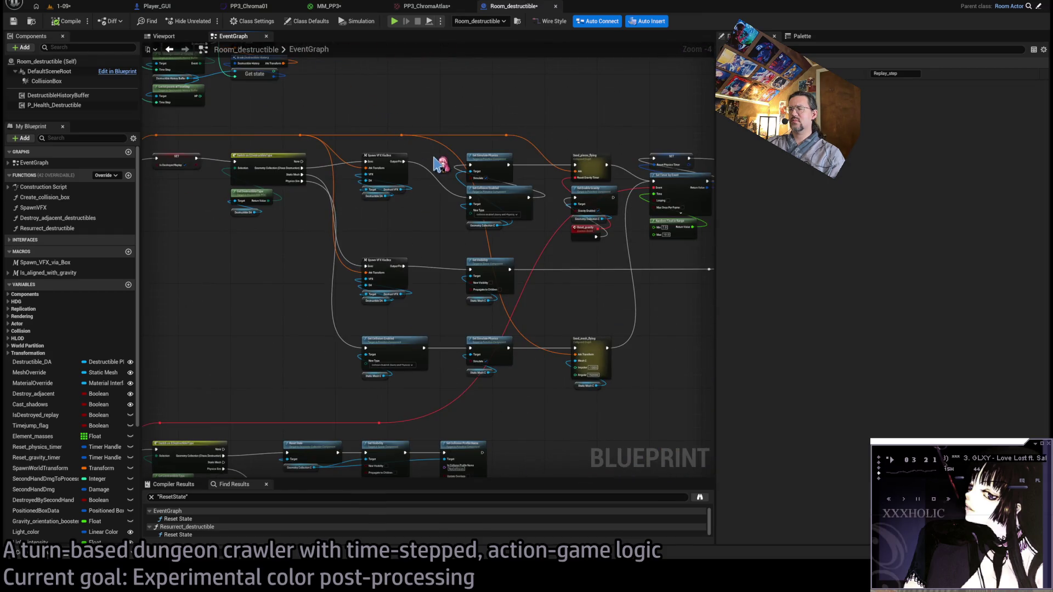
mouse_move(479, 276)
mouse_down()
mouse_move(536, 278)
mouse_move(428, 235)
mouse_up()
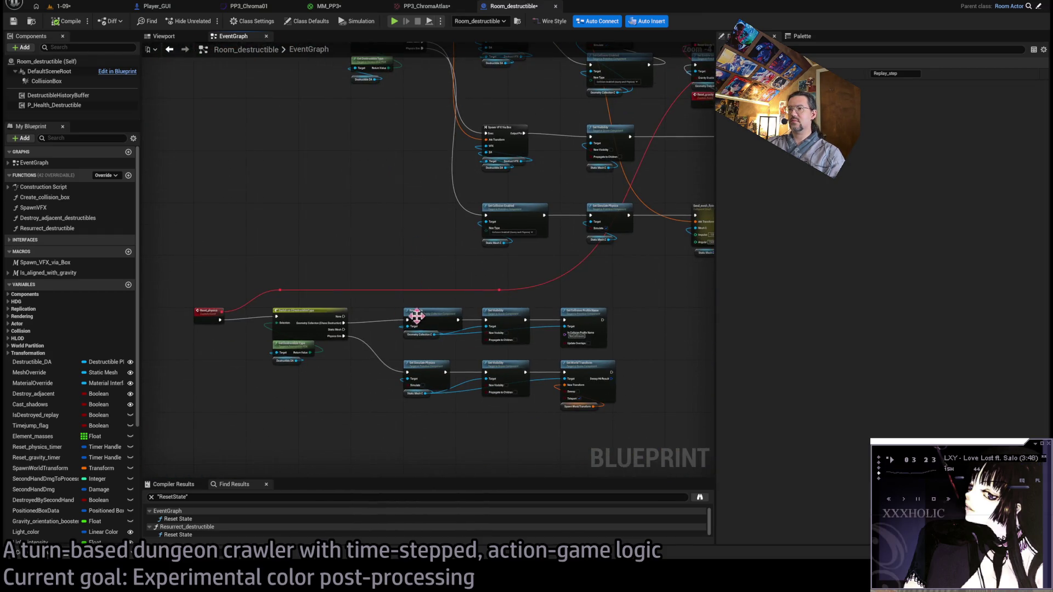
scroll(418, 313, up, 2)
scroll(428, 322, up, 1)
drag(430, 318, 372, 289)
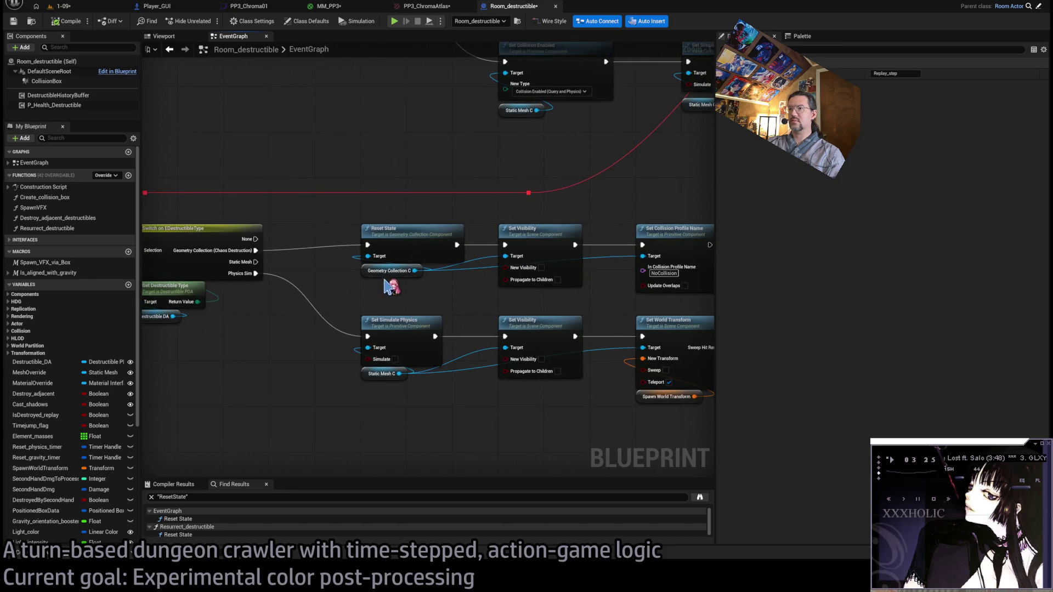
mouse_move(496, 307)
mouse_down()
mouse_move(473, 308)
mouse_move(458, 324)
mouse_up()
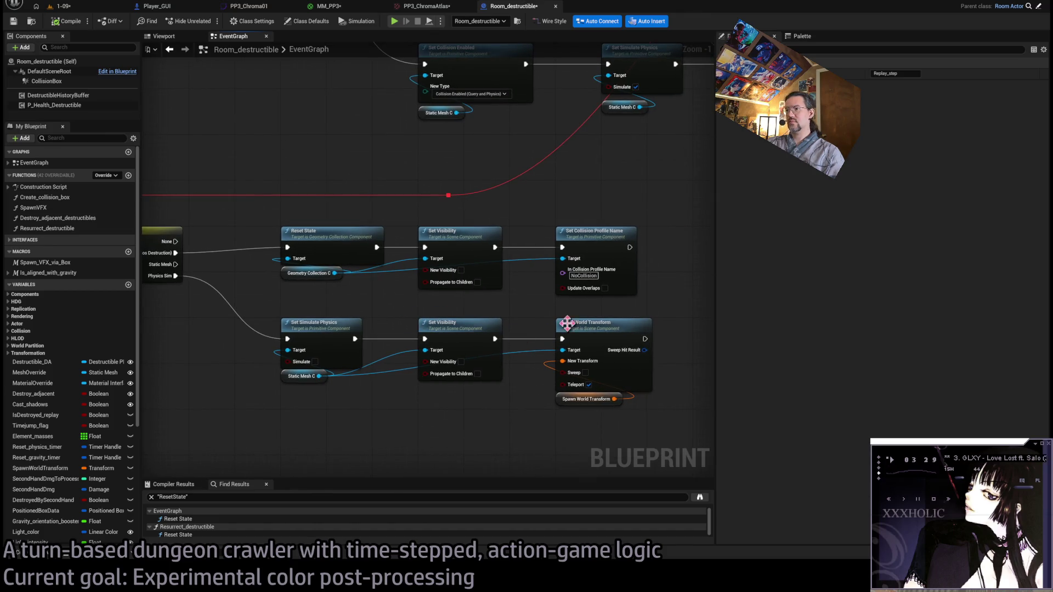
Inspect the Static Mesh C, Set Visibility and Set World Transform nodes' details.
click(310, 378)
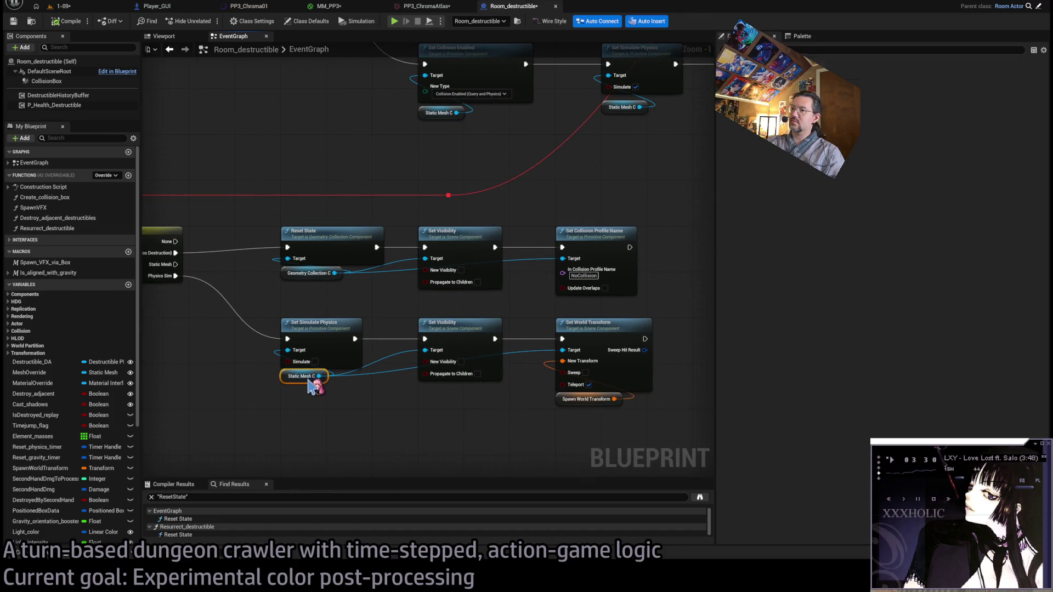
click(361, 407)
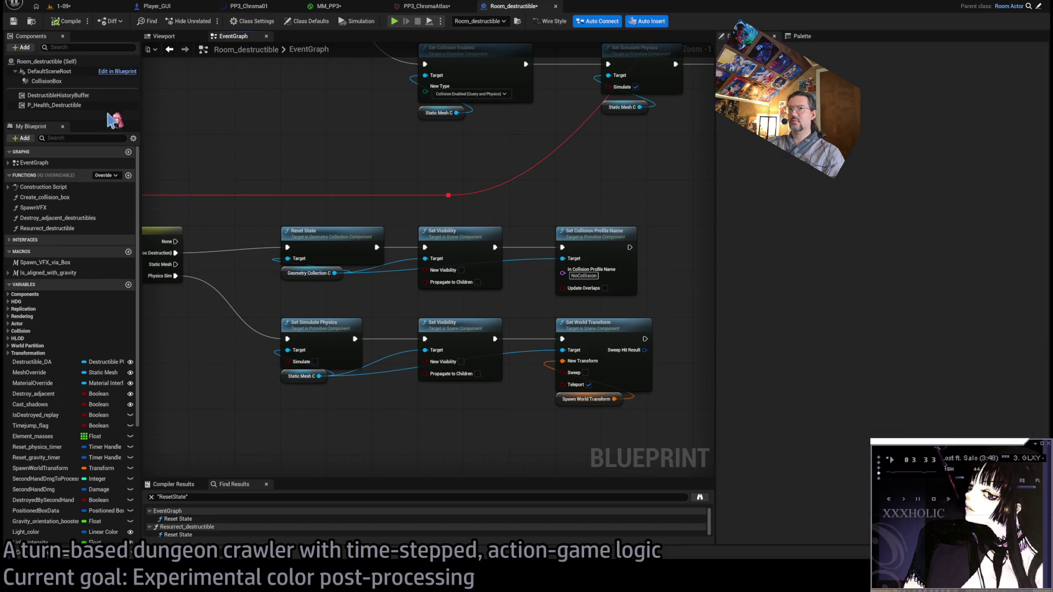
click(299, 378)
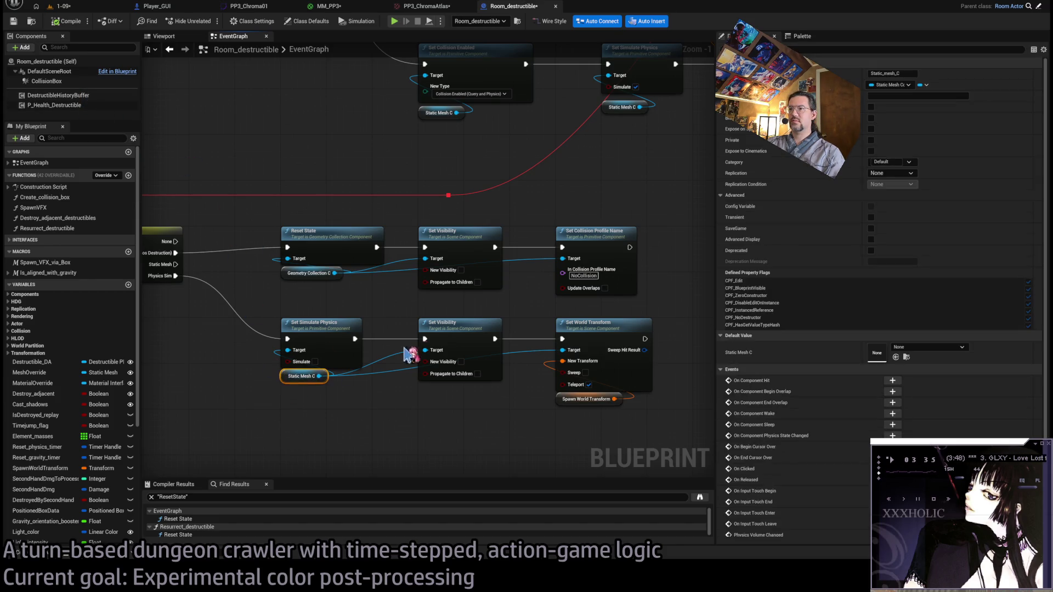
click(457, 323)
click(609, 341)
click(512, 419)
Survey the Send_mesh_flying, gravity and geometry collection physics nodes, selecting Set Collision Enabled.
scroll(536, 364, down, 3)
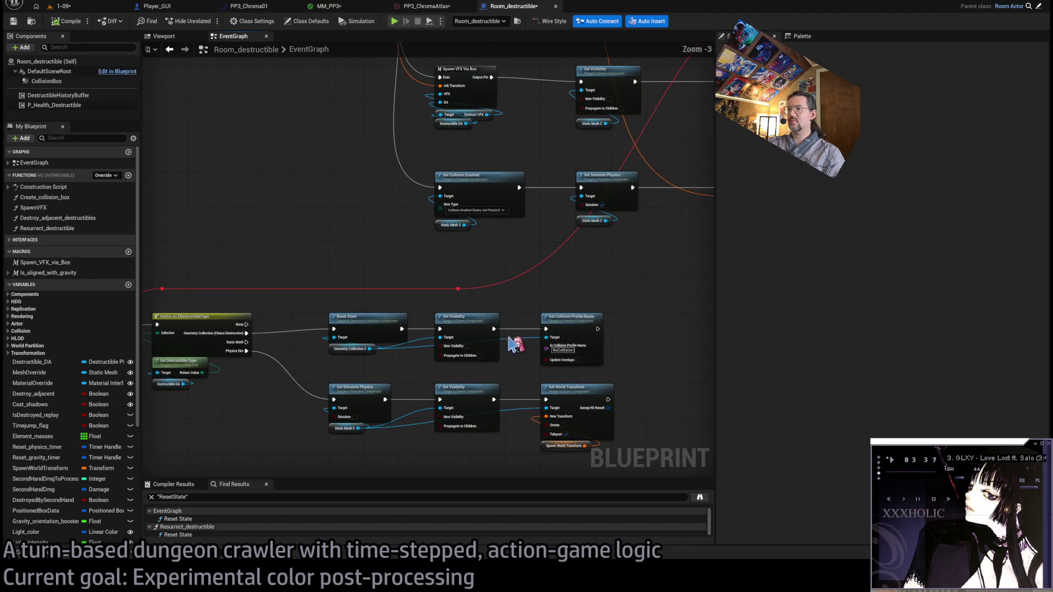
scroll(529, 326, up, 2)
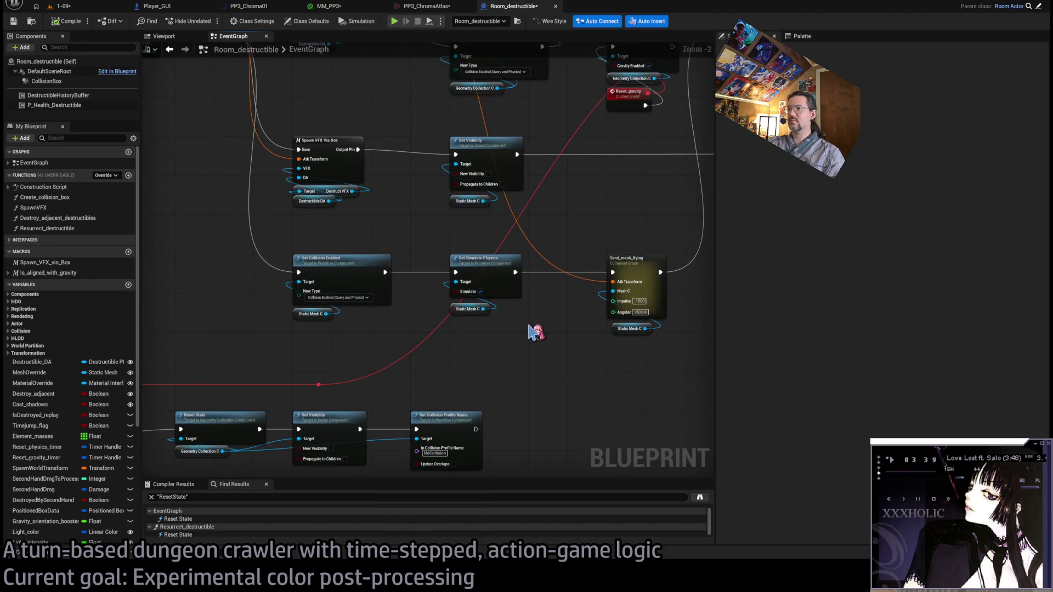
drag(531, 323, 461, 384)
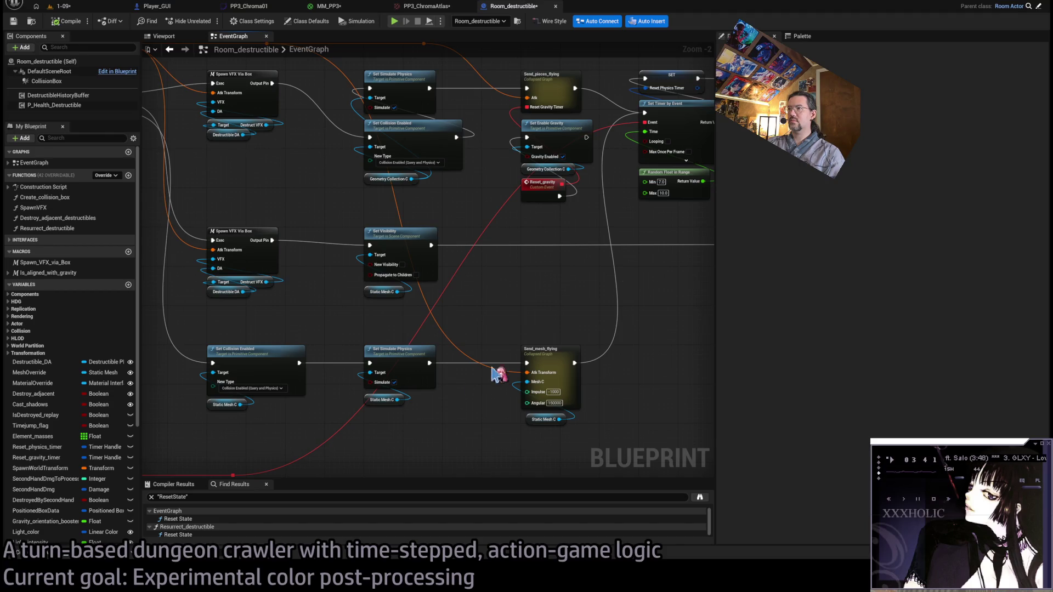
mouse_move(550, 353)
mouse_down()
mouse_move(514, 394)
mouse_move(555, 394)
mouse_move(334, 209)
mouse_up()
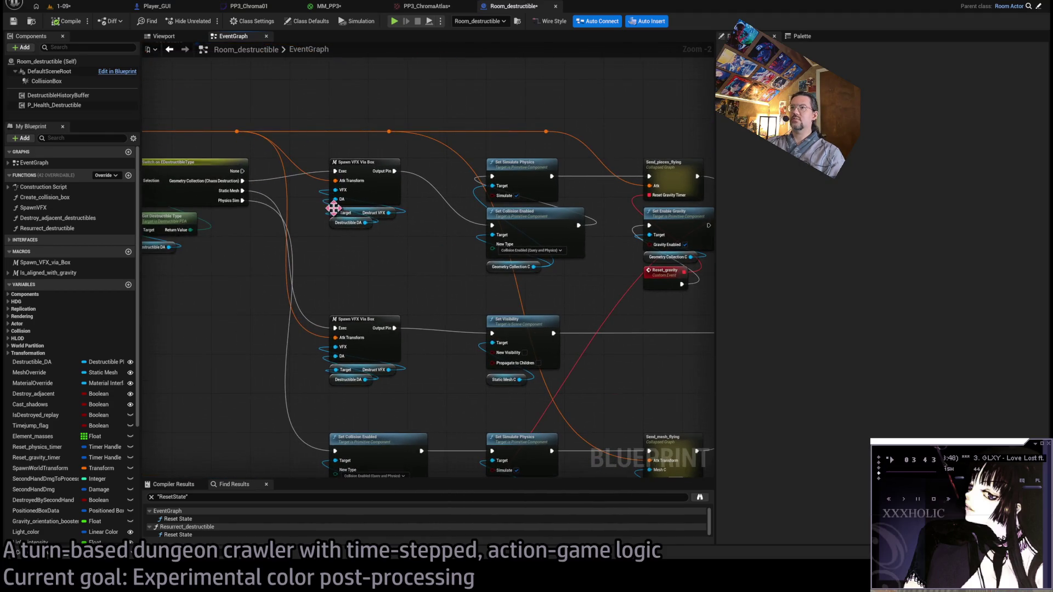
drag(384, 263, 275, 245)
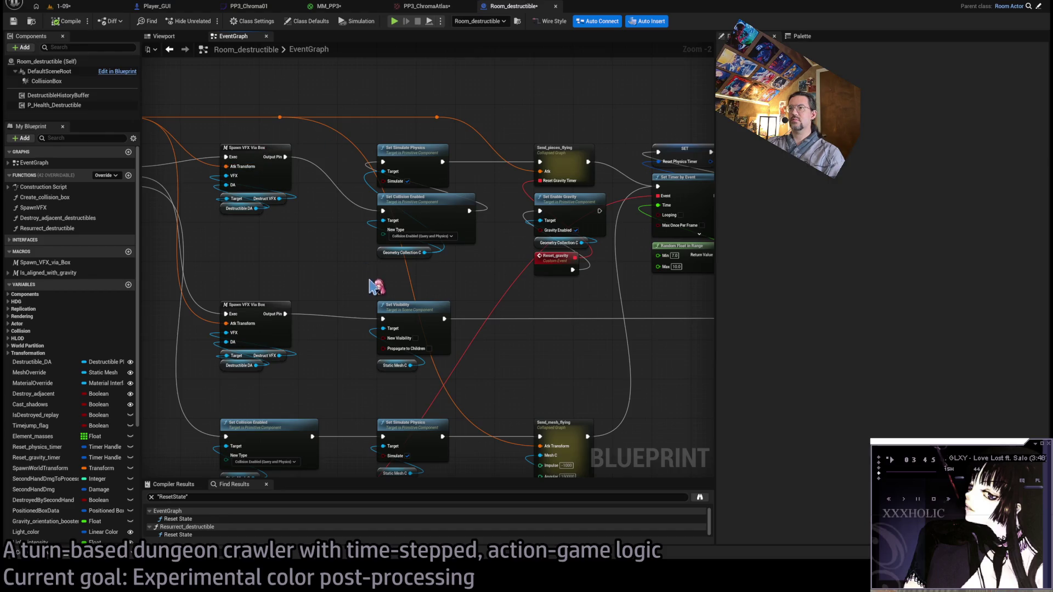
mouse_move(376, 285)
mouse_down()
mouse_move(557, 294)
mouse_move(393, 298)
mouse_up()
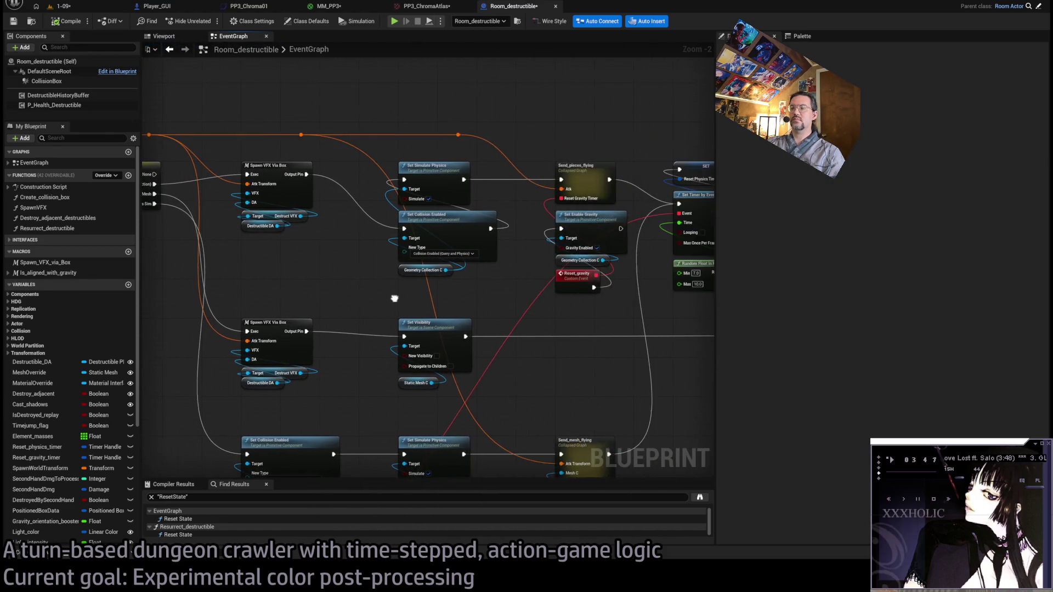
mouse_move(457, 284)
mouse_down()
mouse_move(437, 245)
mouse_move(469, 297)
mouse_move(438, 253)
mouse_move(458, 294)
mouse_move(359, 304)
mouse_up()
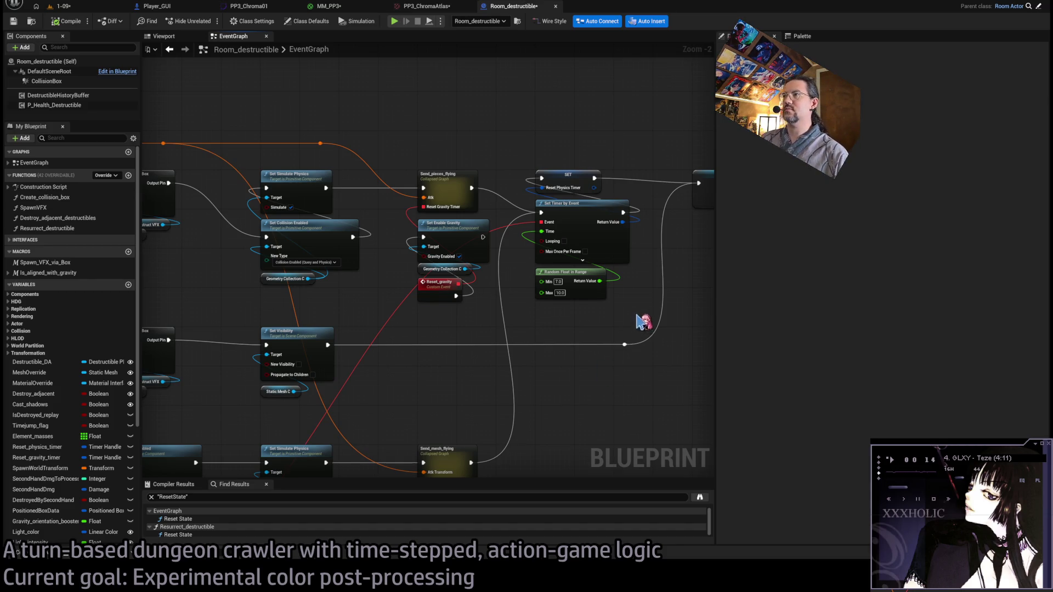
Look over the GET, Set Visibility and wider collision node network.
drag(638, 321, 521, 296)
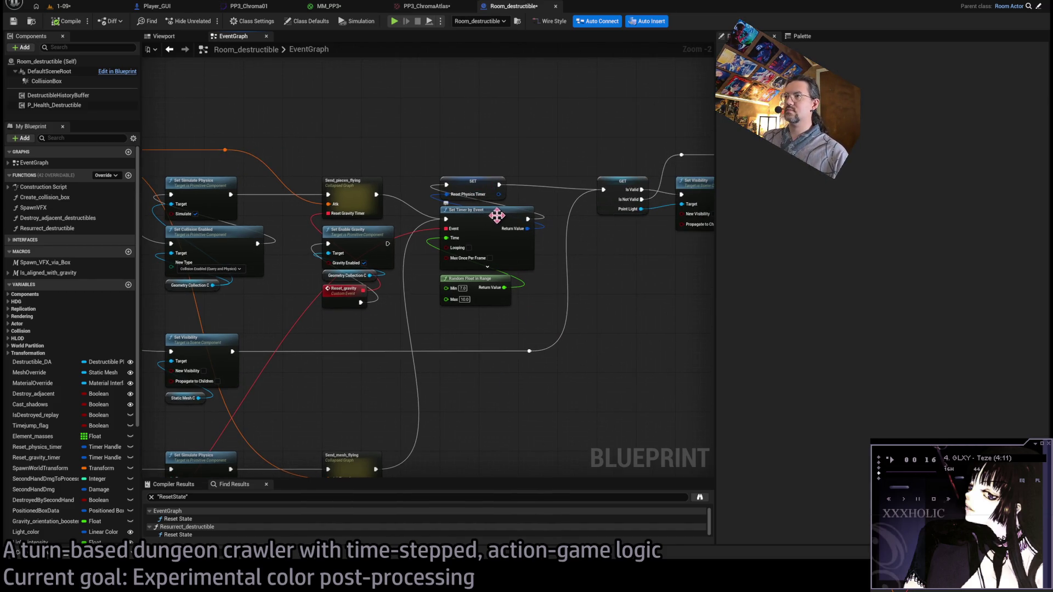
drag(570, 263, 477, 254)
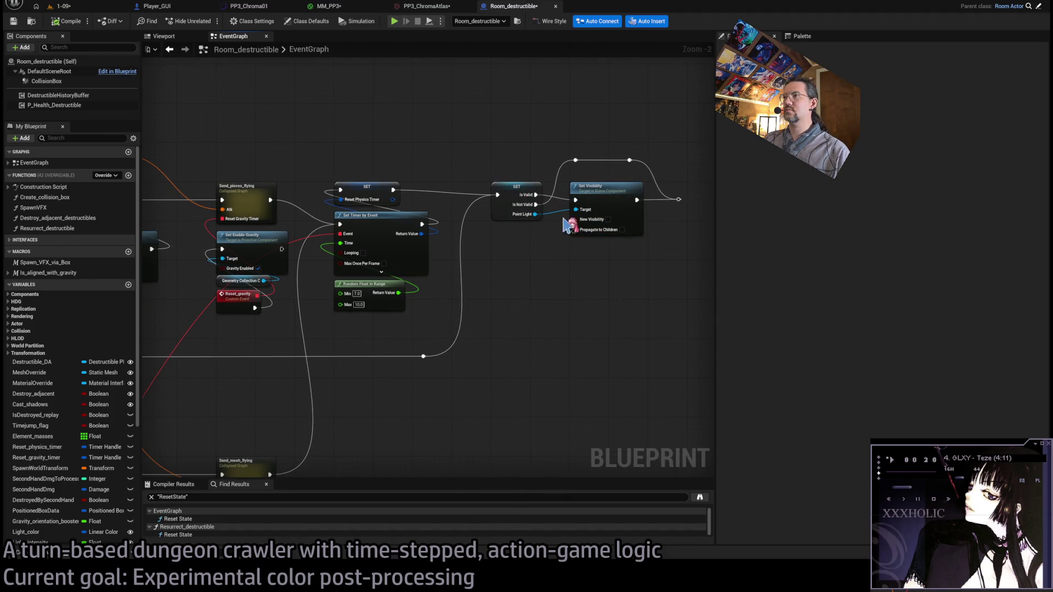
scroll(485, 294, down, 2)
drag(491, 282, 592, 245)
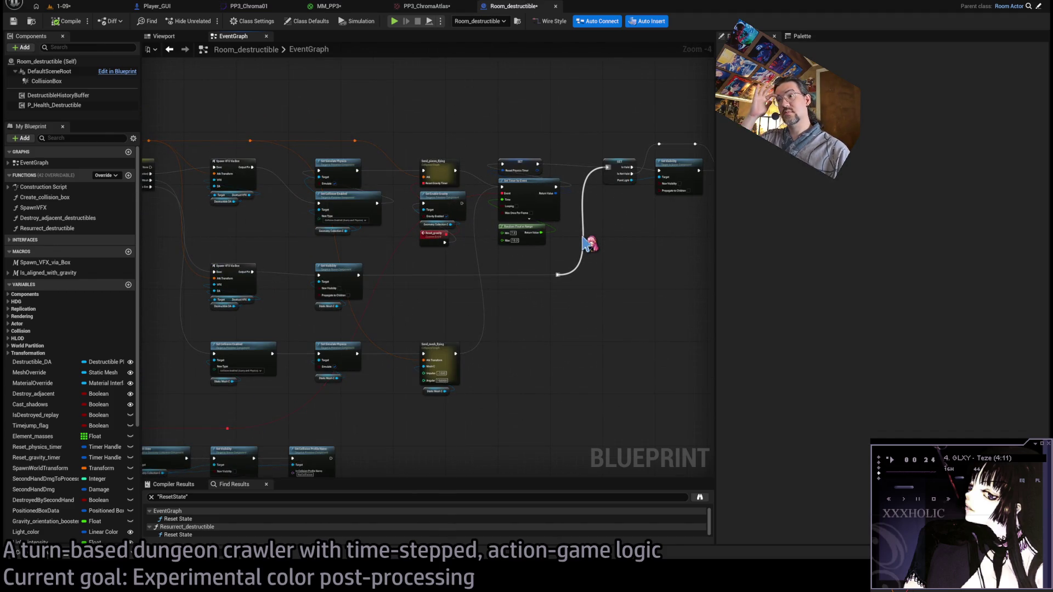
scroll(427, 239, up, 3)
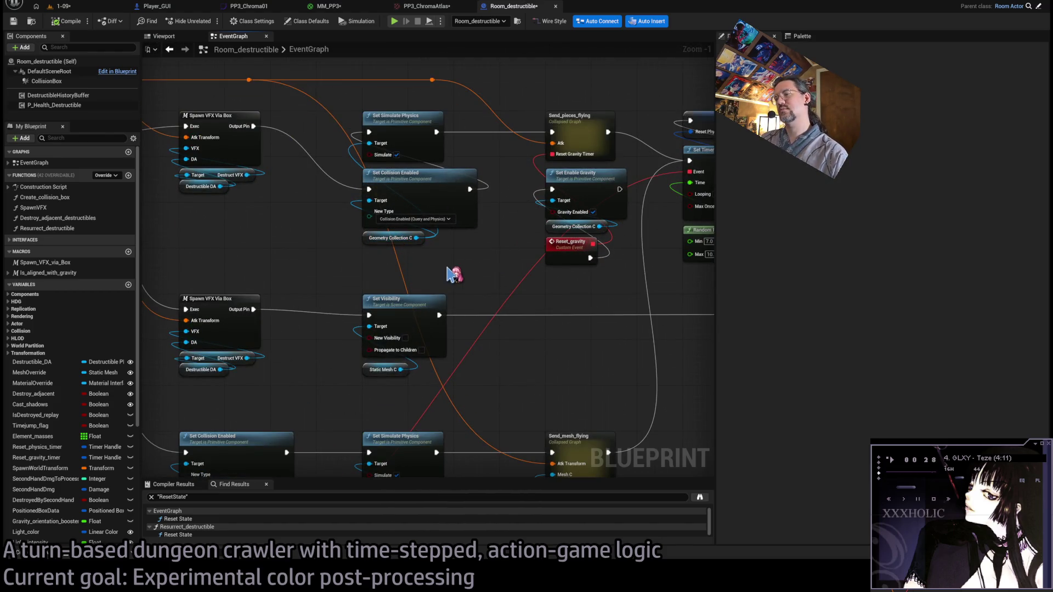
scroll(460, 253, down, 1)
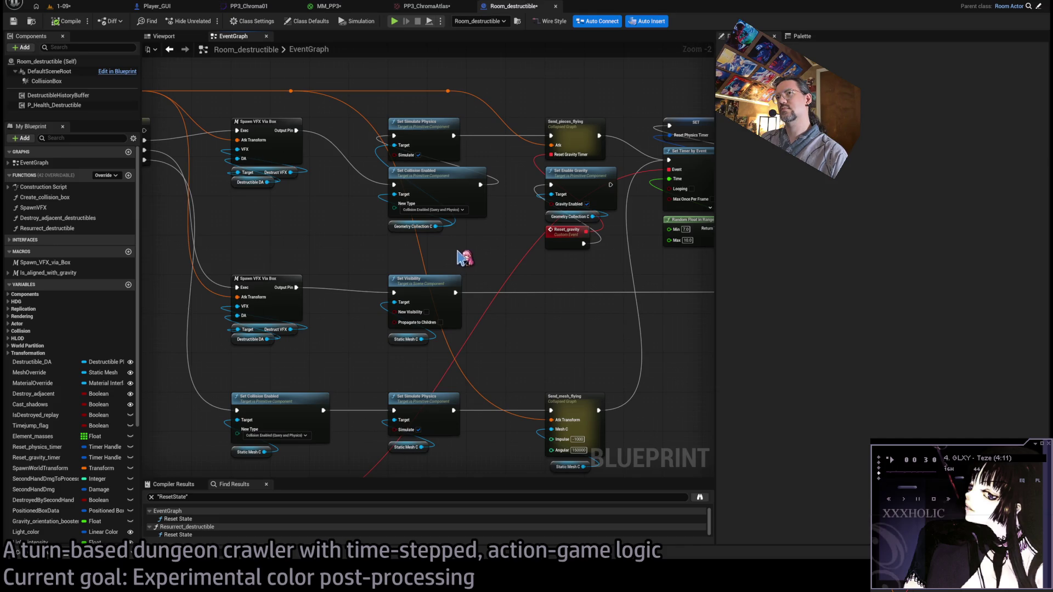
Review the CollisionBox component's properties in the Details panel.
click(76, 82)
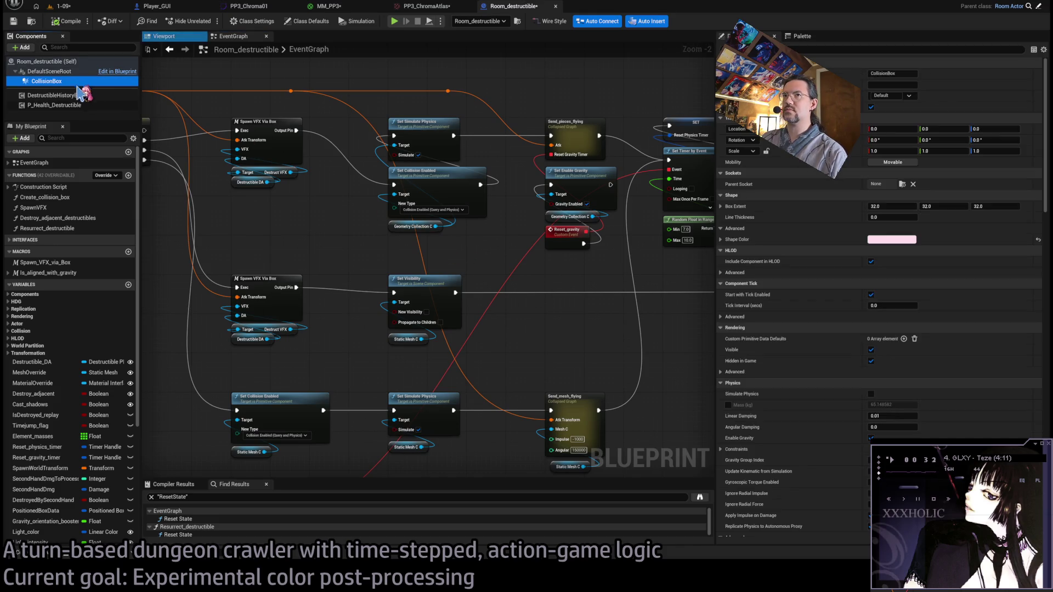
scroll(283, 235, down, 2)
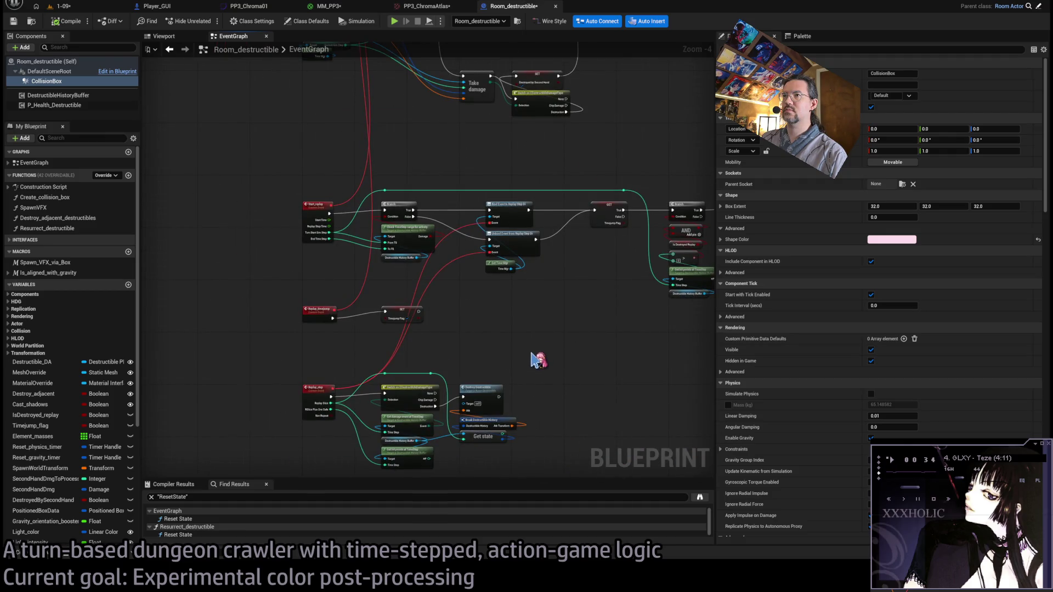
scroll(532, 350, down, 3)
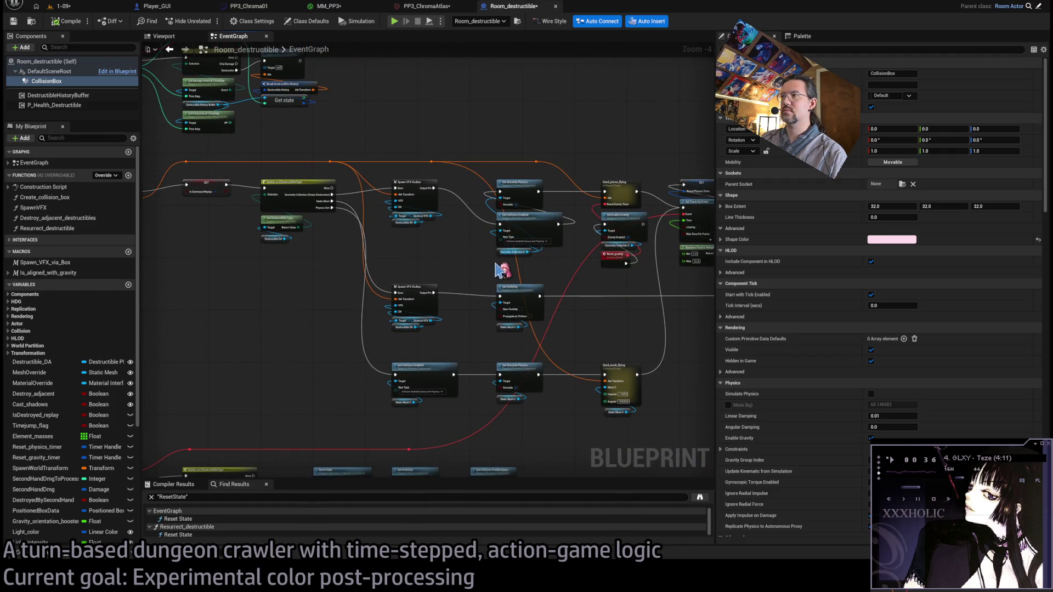
scroll(584, 465, up, 3)
scroll(583, 464, down, 2)
scroll(534, 395, up, 2)
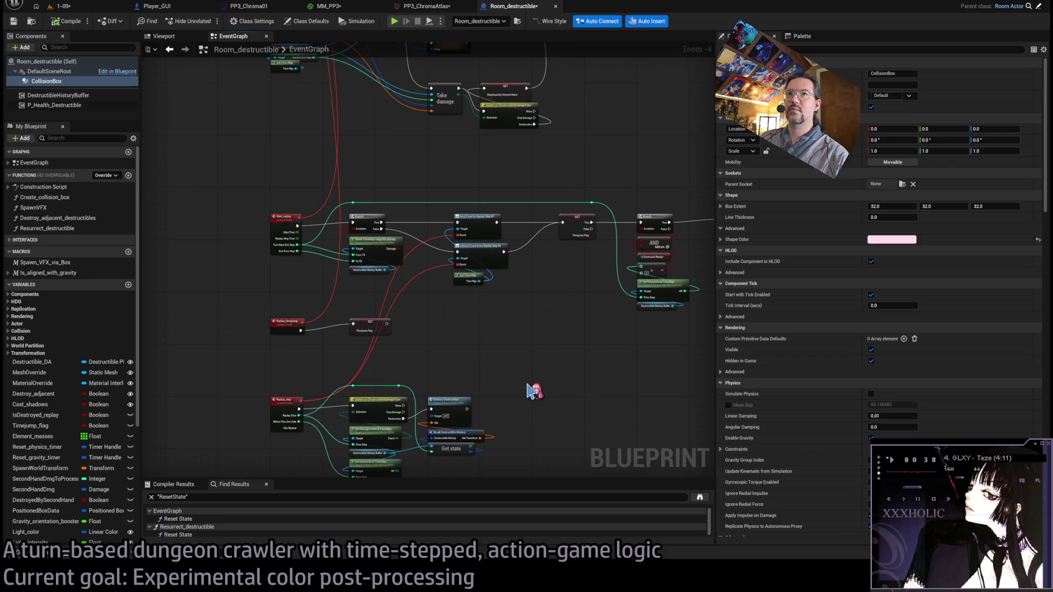
scroll(373, 159, down, 1)
scroll(391, 189, up, 1)
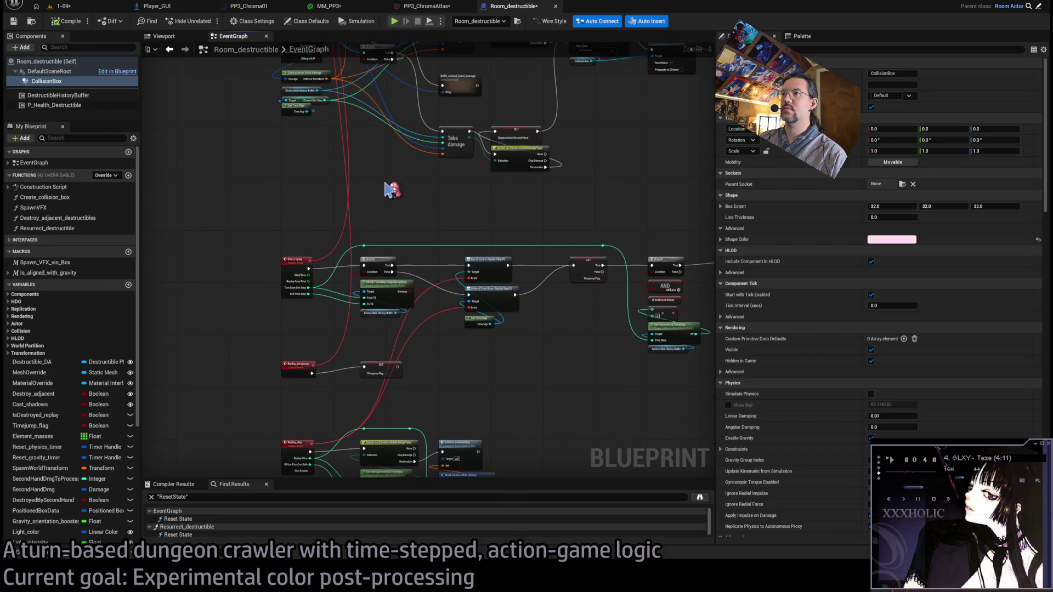
scroll(390, 189, up, 1)
scroll(447, 146, up, 1)
Place a DestructibleHistoryBuffer getter left of Start_replay and add Get last state from it.
click(80, 96)
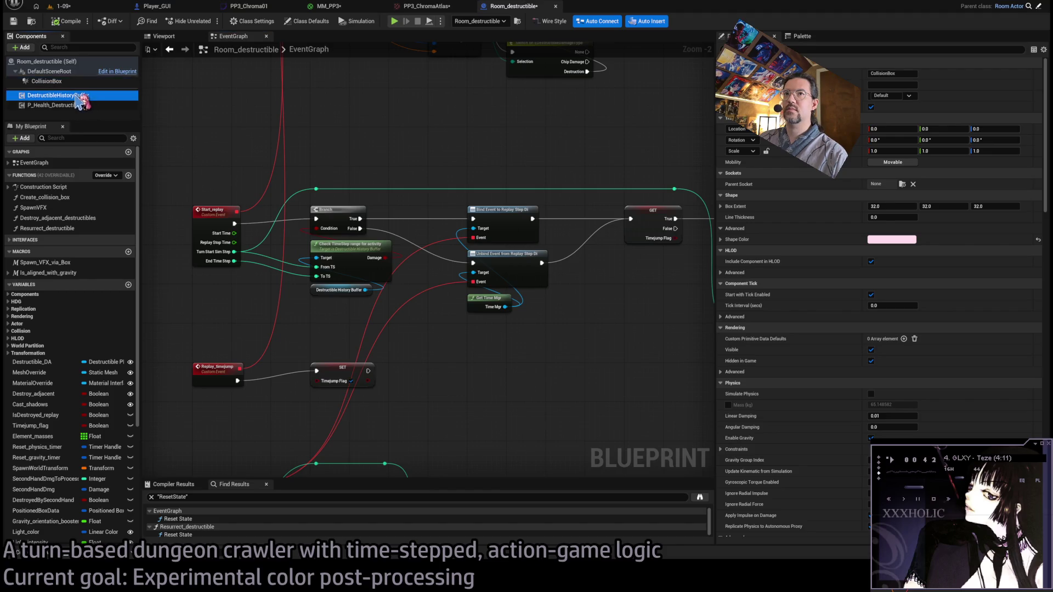
drag(81, 100, 537, 352)
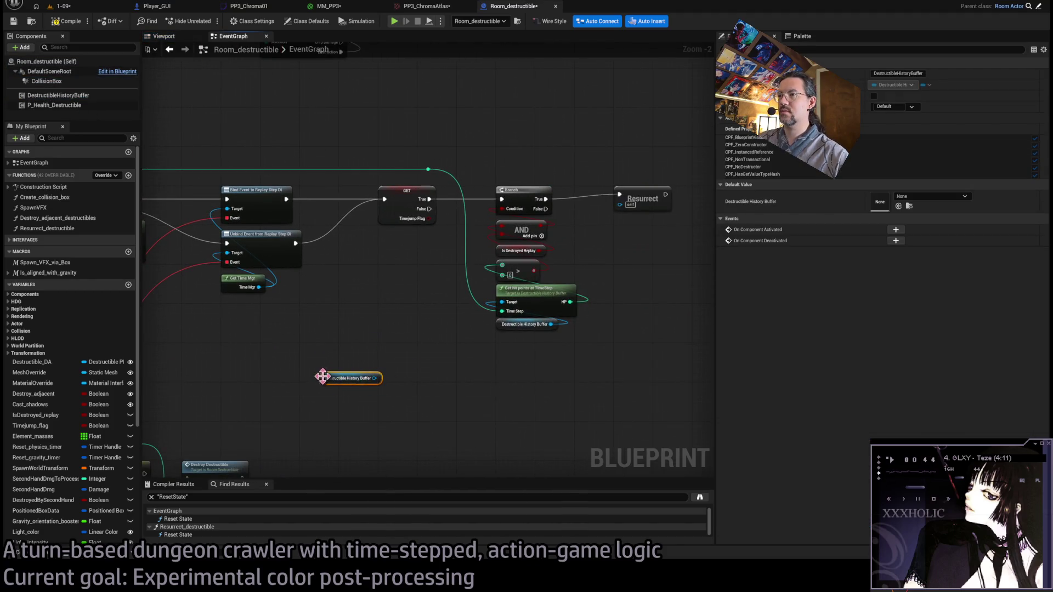
mouse_move(322, 378)
mouse_down()
mouse_move(564, 369)
mouse_move(188, 308)
mouse_move(350, 349)
mouse_move(241, 237)
mouse_move(305, 235)
mouse_move(294, 233)
mouse_move(324, 165)
mouse_up()
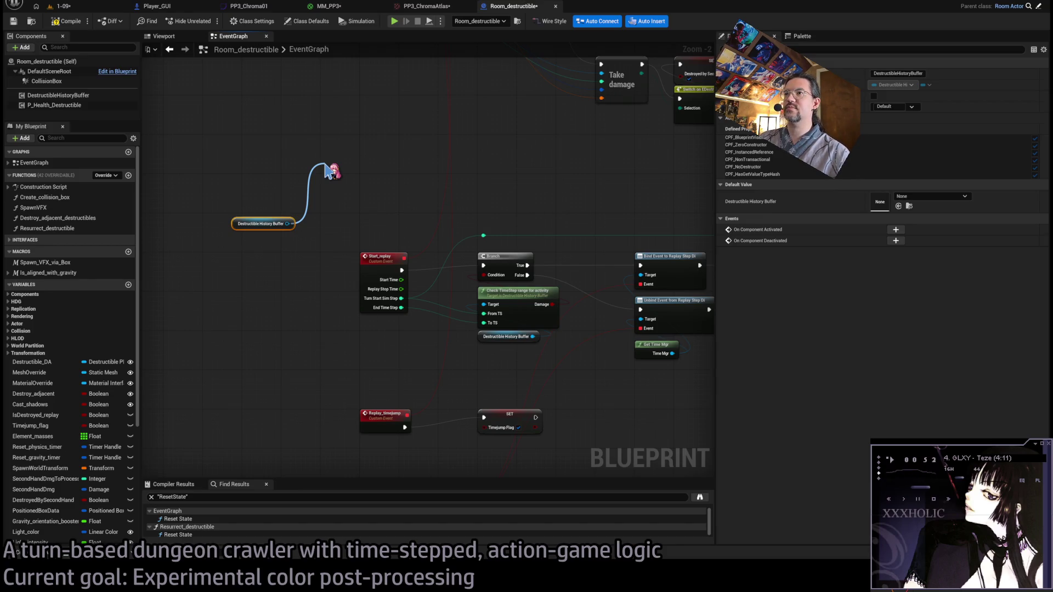
drag(326, 165, 415, 277)
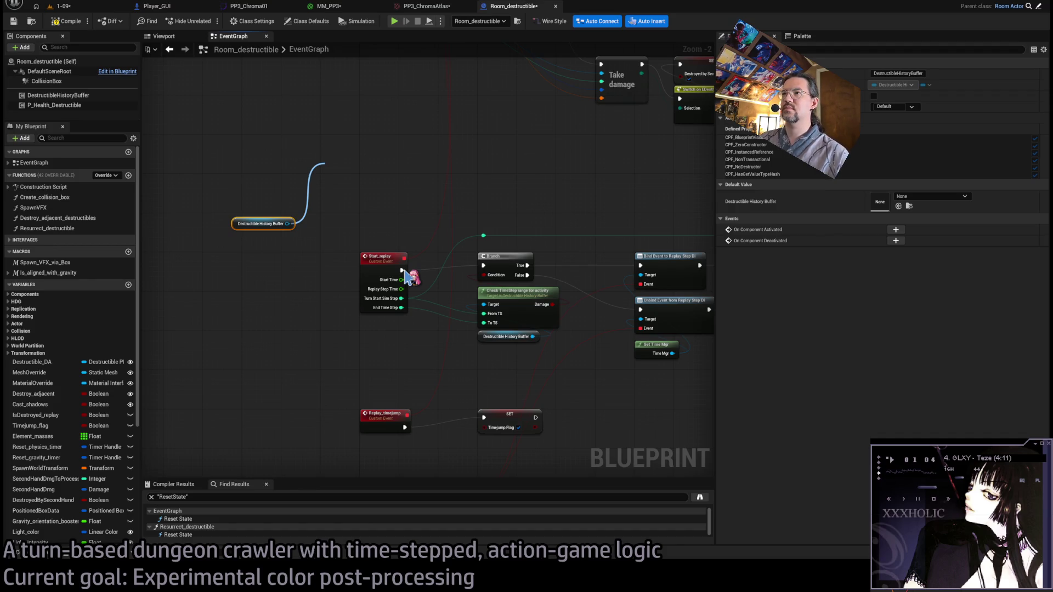
click(379, 213)
Break Get last state into its fields and add a < check on HP.
scroll(329, 231, up, 2)
drag(425, 174, 310, 225)
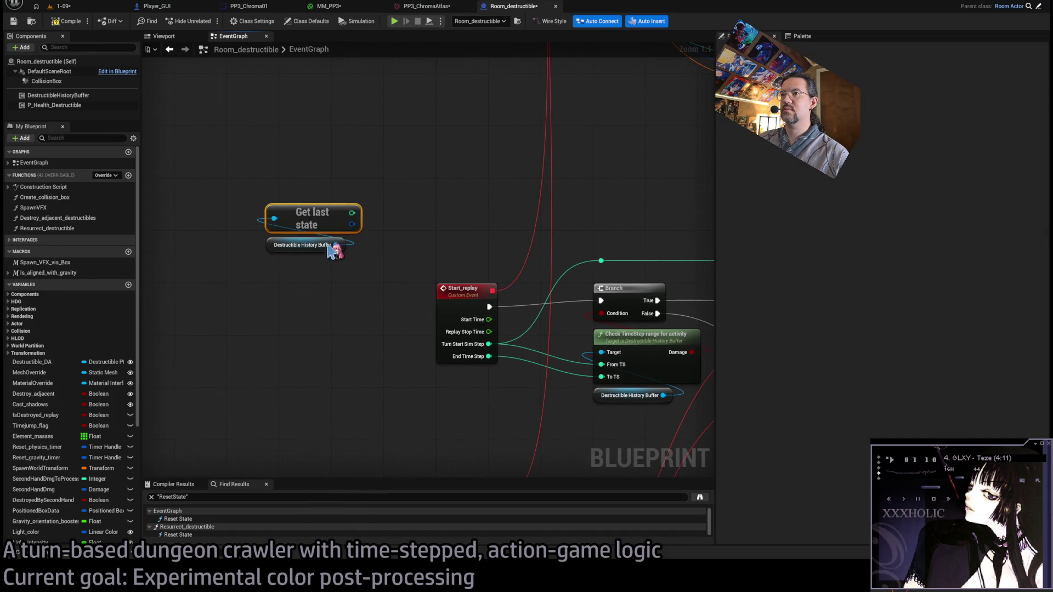
click(345, 271)
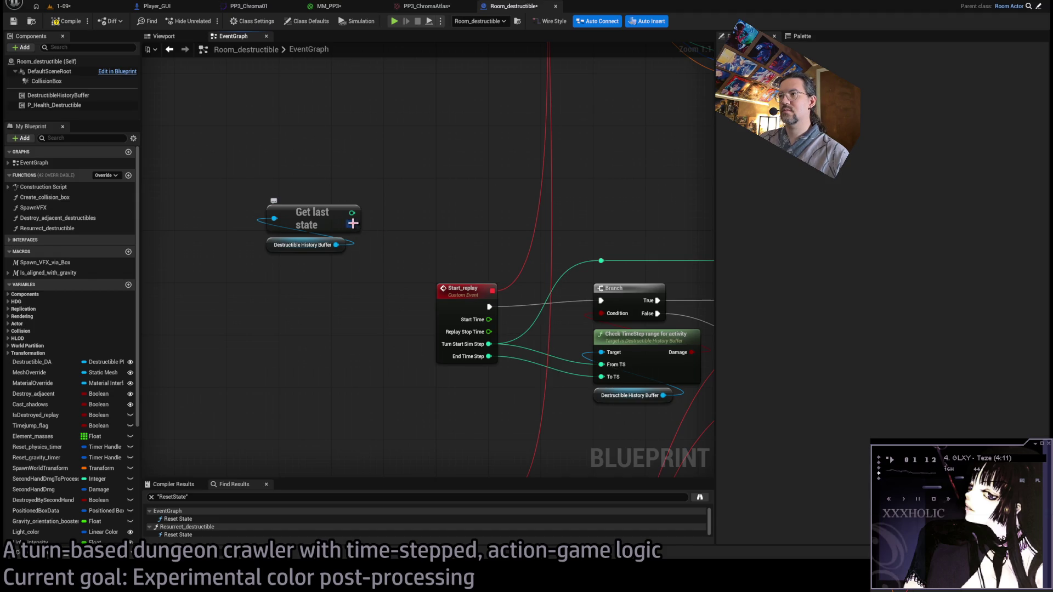
mouse_move(352, 223)
mouse_down()
mouse_move(411, 218)
mouse_move(357, 226)
mouse_move(394, 208)
mouse_move(363, 231)
mouse_move(436, 225)
mouse_up()
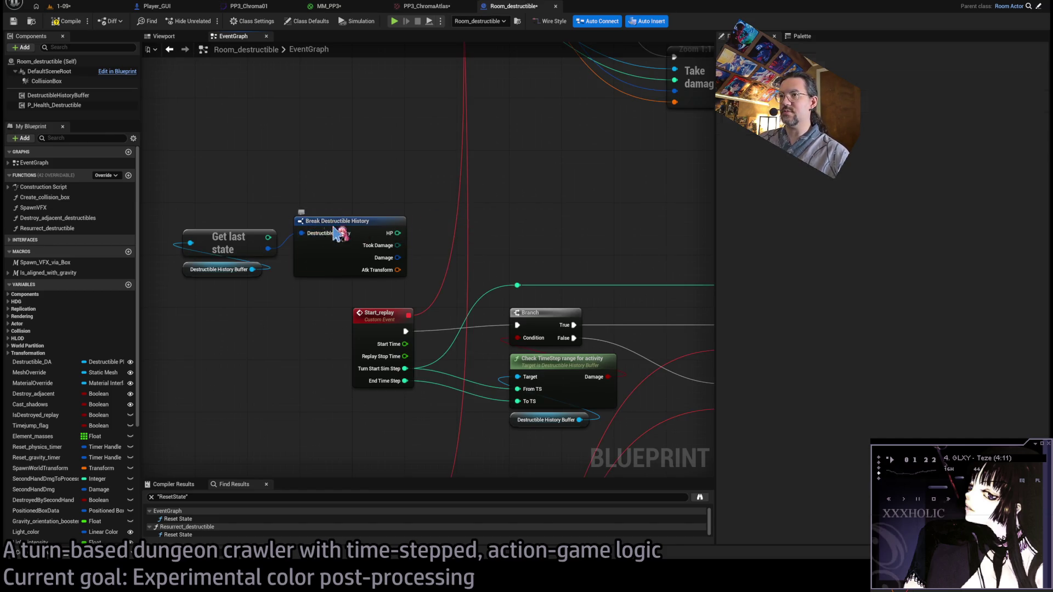
mouse_move(336, 233)
mouse_down()
mouse_move(225, 180)
mouse_move(332, 180)
mouse_up()
text(<)
key(Return)
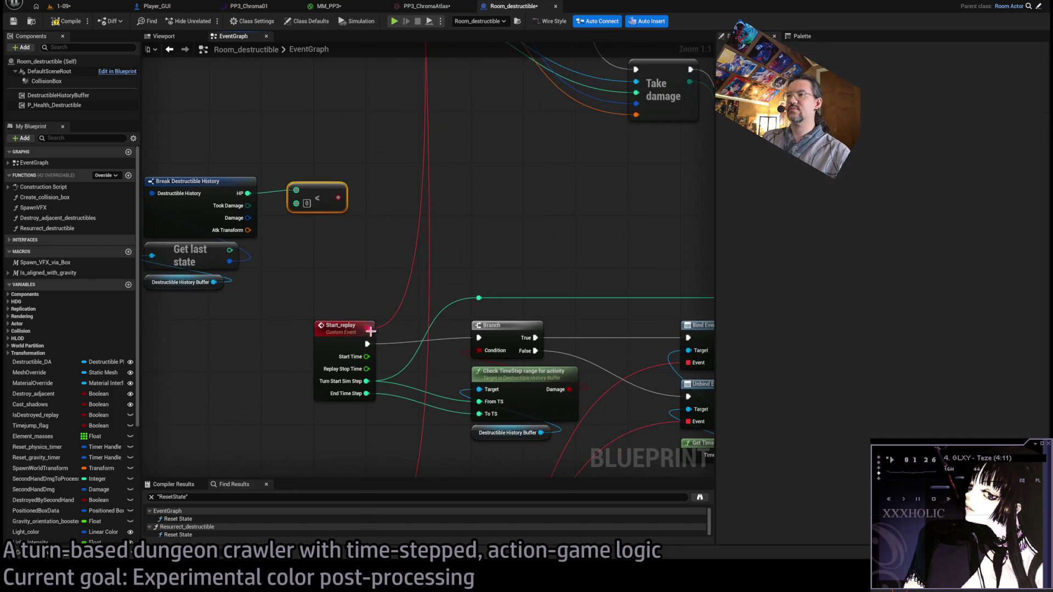
Select the trial last-state HP check nodes near SimStep and delete them.
scroll(371, 216, down, 2)
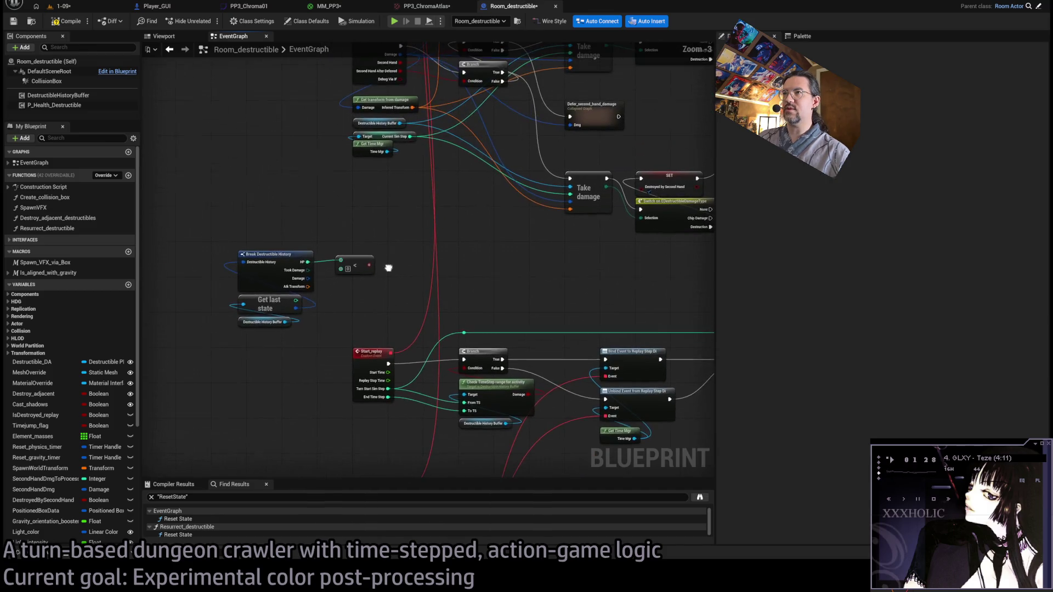
mouse_move(378, 250)
mouse_down()
mouse_move(245, 293)
mouse_move(249, 348)
mouse_move(296, 274)
mouse_move(318, 386)
mouse_move(272, 403)
mouse_move(296, 224)
mouse_move(270, 351)
mouse_move(286, 349)
mouse_up()
scroll(296, 274, down, 1)
scroll(270, 351, up, 3)
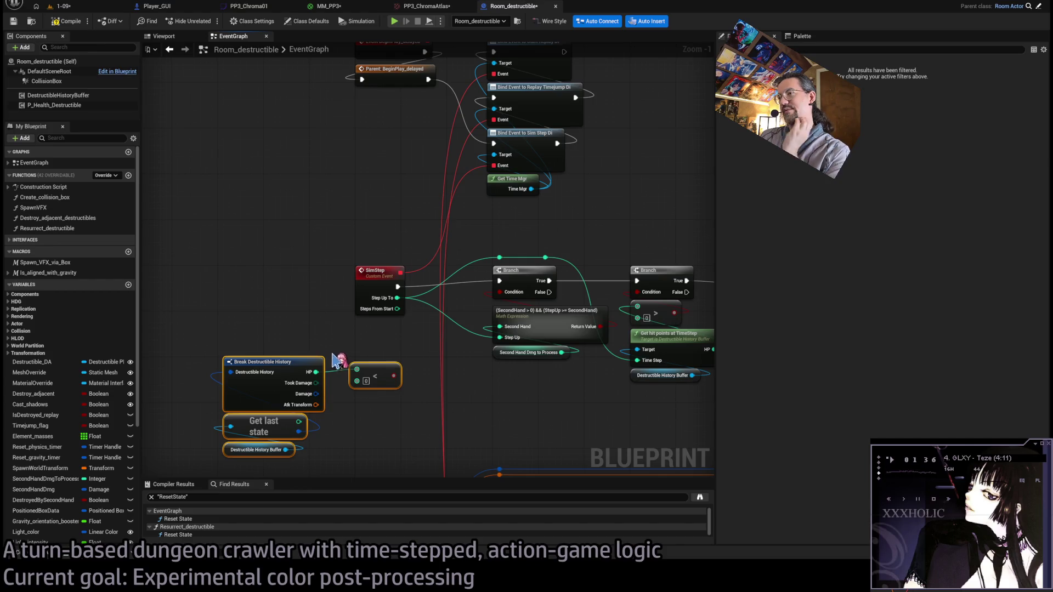
drag(334, 361, 174, 333)
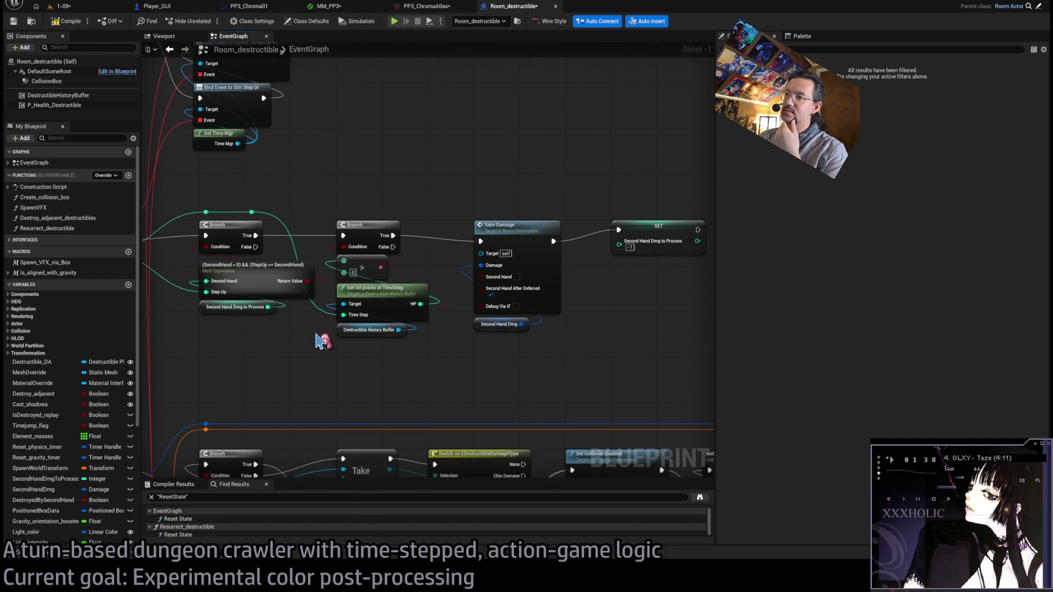
drag(317, 335, 597, 332)
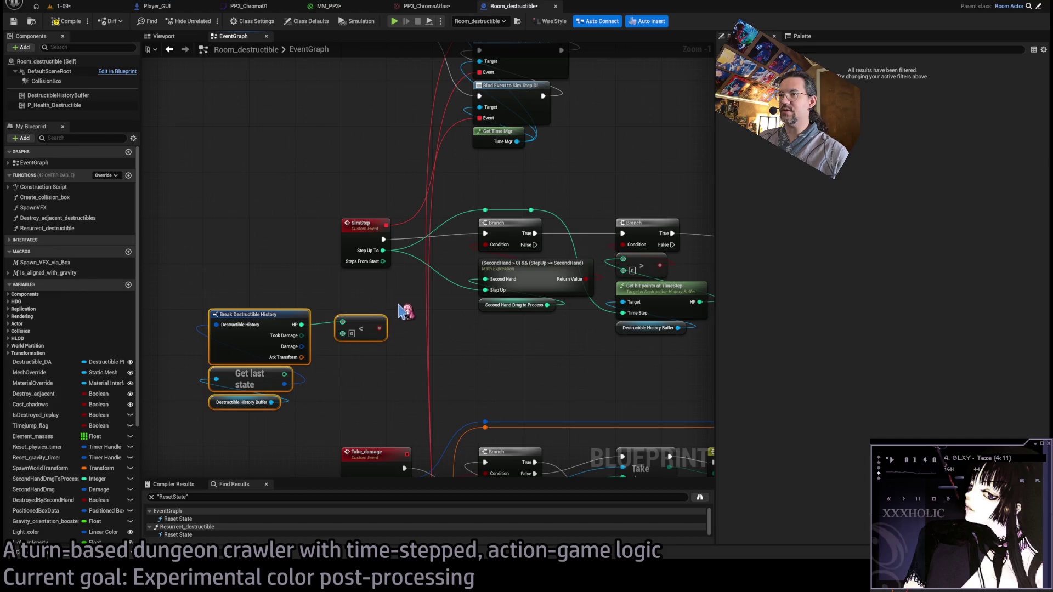
mouse_move(404, 301)
mouse_down()
mouse_move(241, 338)
mouse_move(248, 378)
mouse_move(278, 404)
mouse_move(228, 366)
mouse_move(252, 361)
mouse_move(253, 322)
mouse_up()
key(Delete)
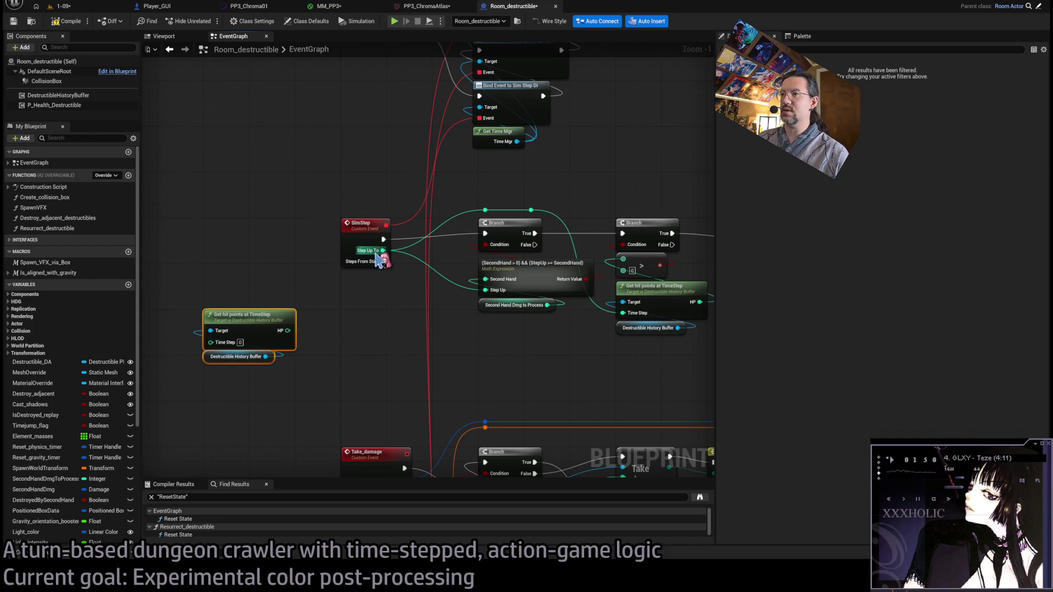
Wire Step Up To into Time Step and add a <= comparison on hit points HP.
mouse_move(383, 250)
mouse_down()
mouse_move(216, 299)
mouse_move(211, 345)
mouse_up()
mouse_move(253, 315)
mouse_down()
mouse_move(367, 341)
mouse_move(339, 326)
mouse_move(387, 369)
mouse_up()
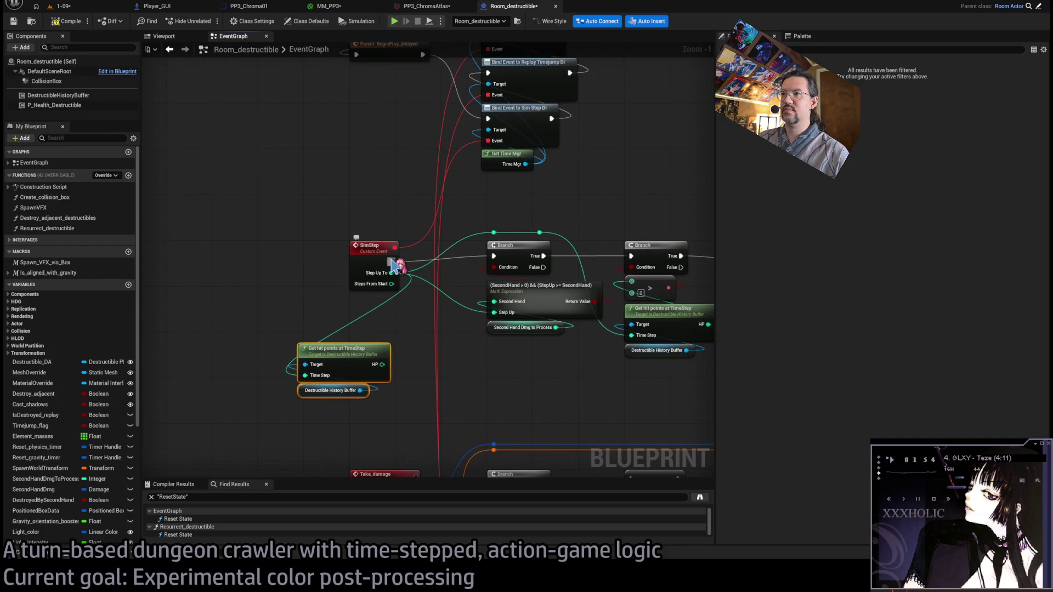
mouse_move(392, 261)
mouse_down()
mouse_move(327, 188)
mouse_move(294, 183)
mouse_move(392, 261)
mouse_up()
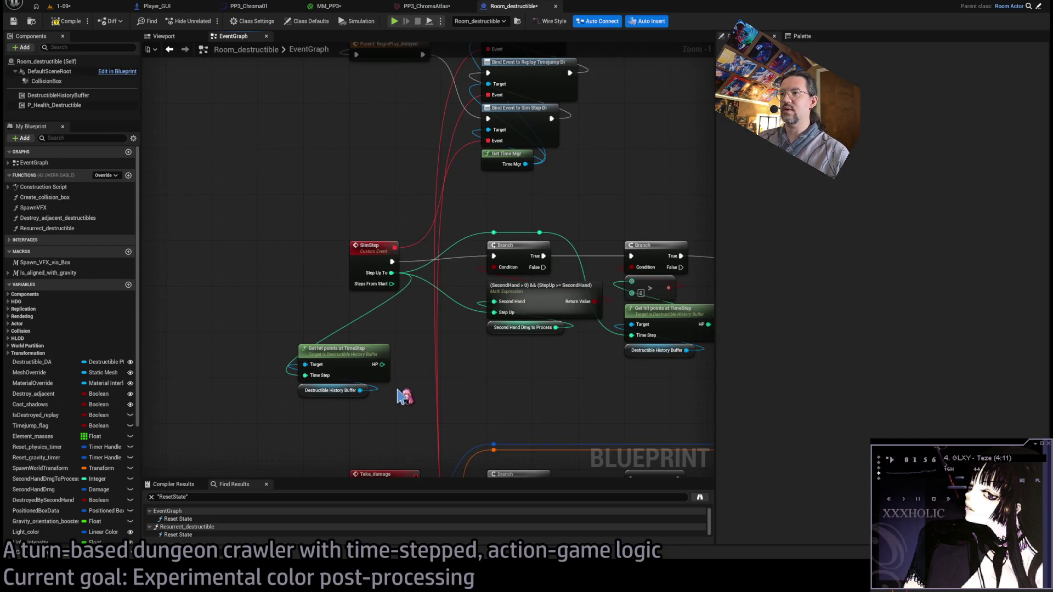
drag(382, 364, 254, 161)
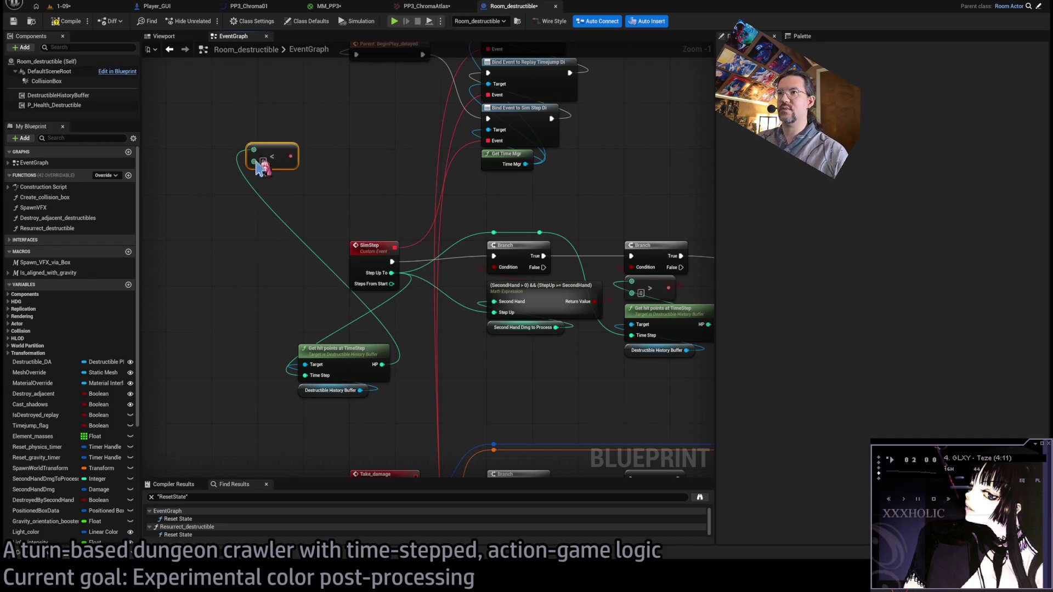
mouse_move(382, 364)
mouse_down()
mouse_move(348, 256)
mouse_move(301, 170)
mouse_move(329, 184)
mouse_move(323, 142)
mouse_up()
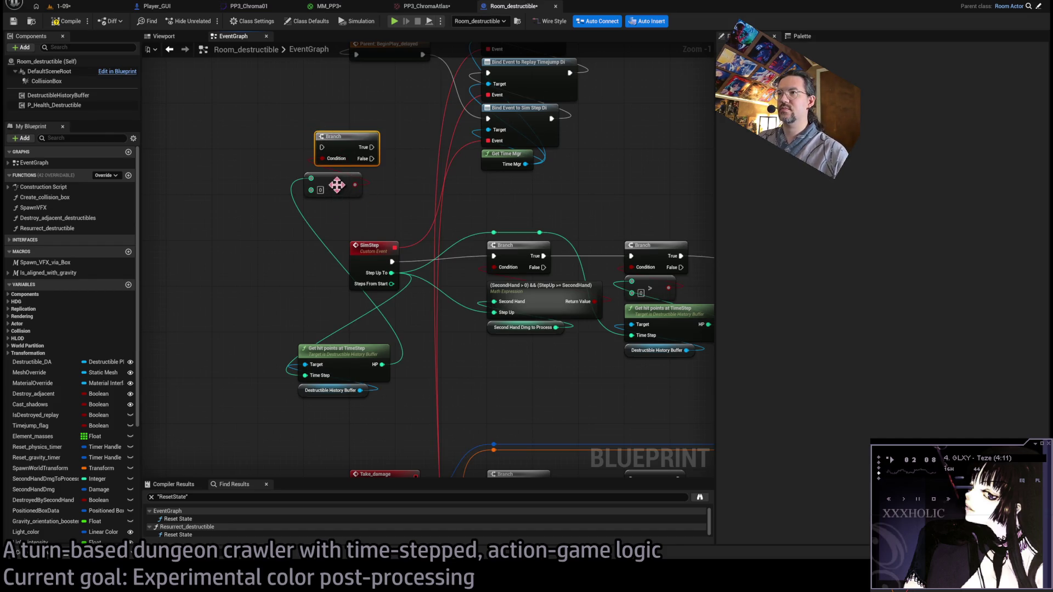
drag(337, 185, 349, 179)
Move Get hit points, the Branch and the <= node together to the upper left.
click(351, 374)
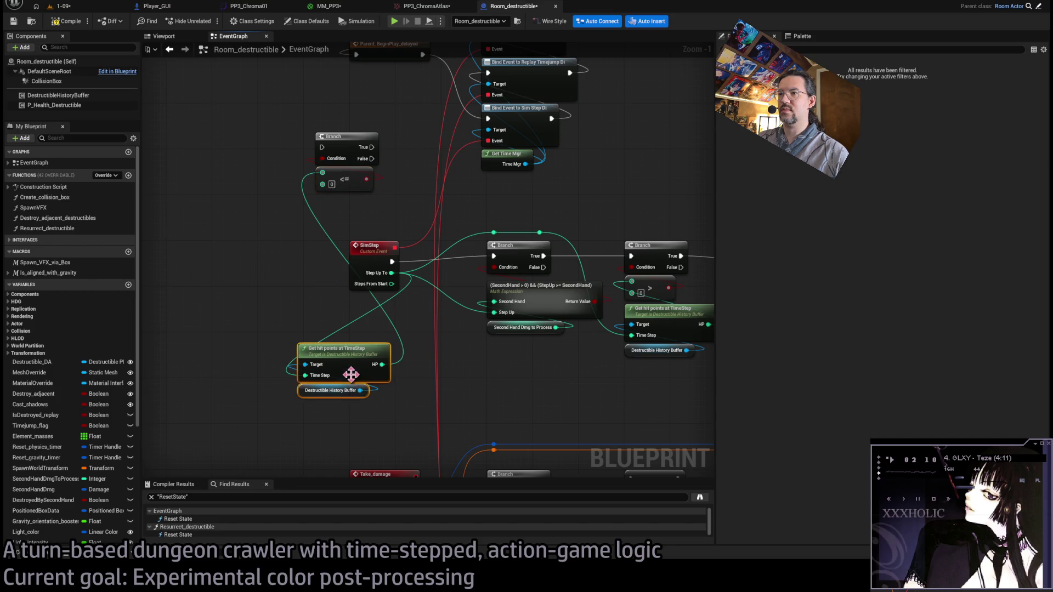
drag(351, 374, 368, 220)
mouse_move(291, 143)
mouse_down()
mouse_move(300, 238)
mouse_move(386, 283)
mouse_up()
mouse_move(441, 231)
mouse_down()
mouse_move(230, 241)
mouse_move(246, 226)
mouse_up()
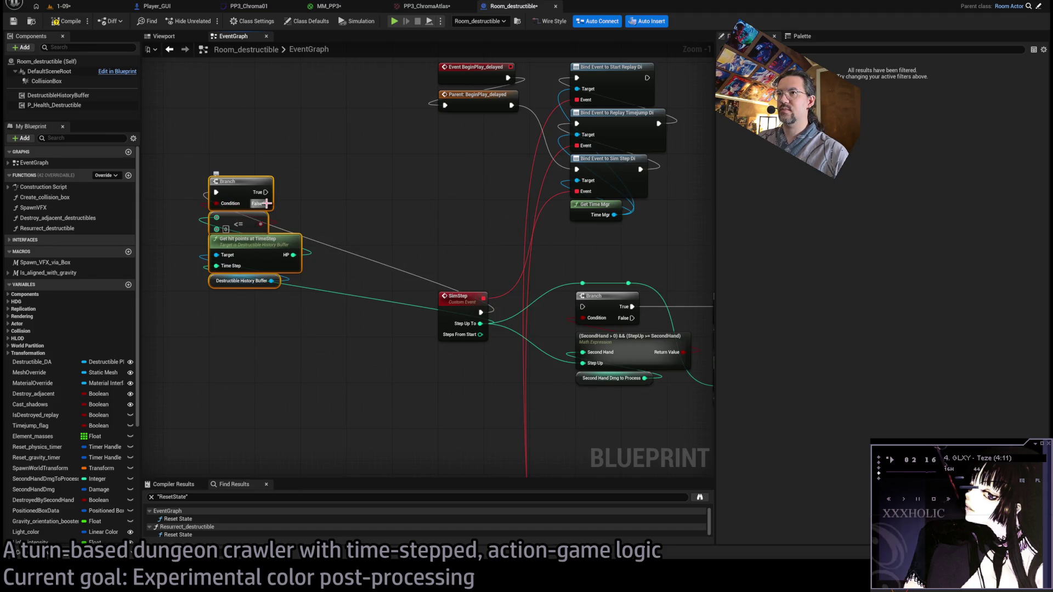
Replace the Branch with a Do Conditionally fed by <= and driven by SimStep.
click(241, 189)
key(Delete)
mouse_move(260, 223)
mouse_down()
mouse_move(229, 182)
mouse_move(241, 186)
mouse_up()
mouse_move(481, 313)
mouse_down()
mouse_move(213, 197)
mouse_move(217, 187)
mouse_move(393, 223)
mouse_move(522, 301)
mouse_move(582, 307)
mouse_up()
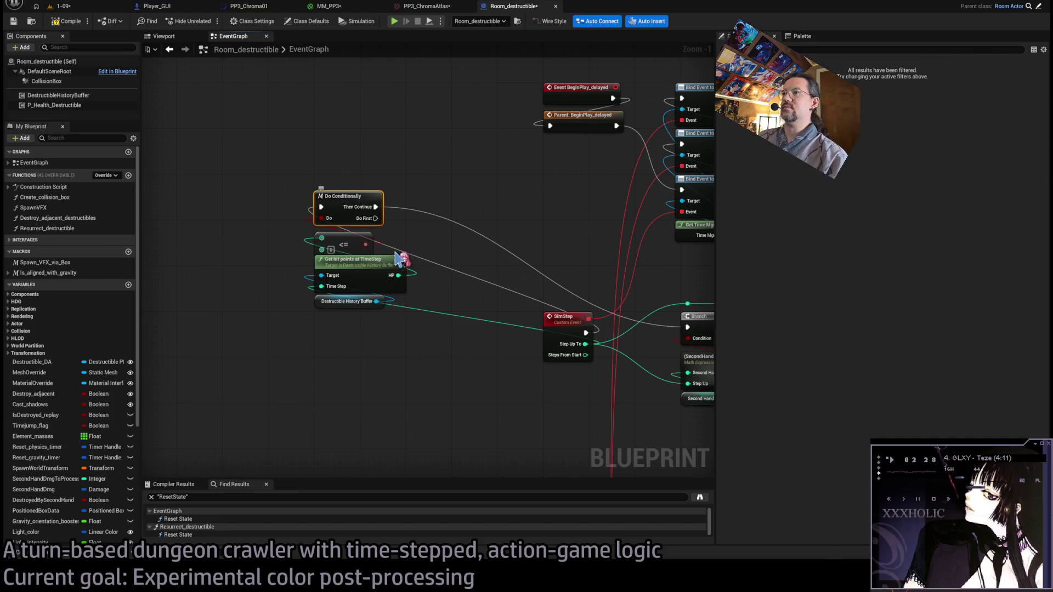
Survey the other node clusters and drop a Geometry Collection C getter into the graph.
scroll(399, 258, down, 3)
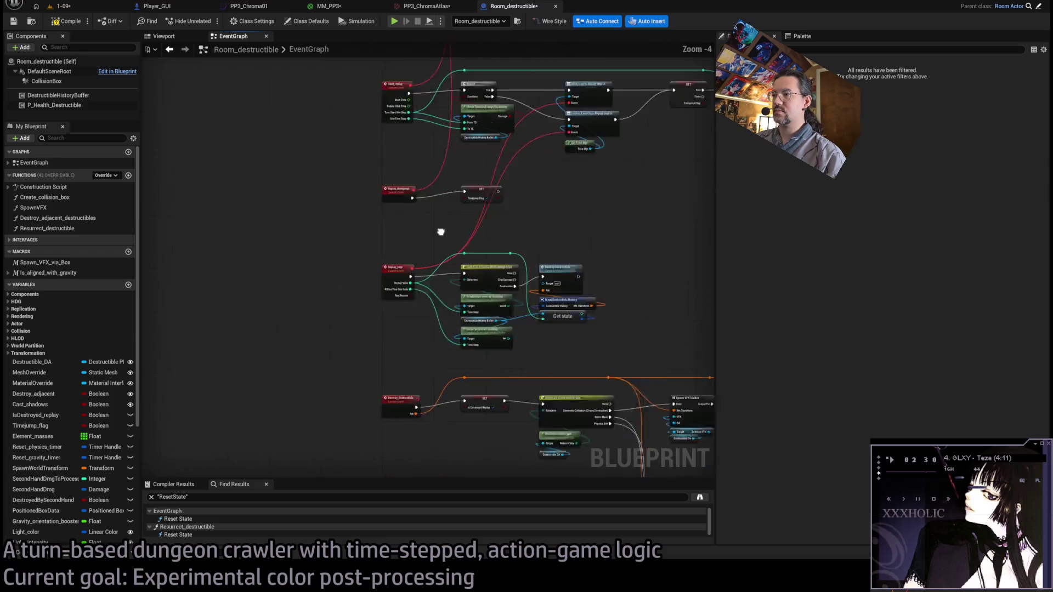
drag(441, 232, 490, 210)
mouse_move(579, 223)
mouse_down()
mouse_move(404, 329)
mouse_move(404, 186)
mouse_move(389, 235)
mouse_move(412, 284)
mouse_up()
scroll(413, 284, up, 2)
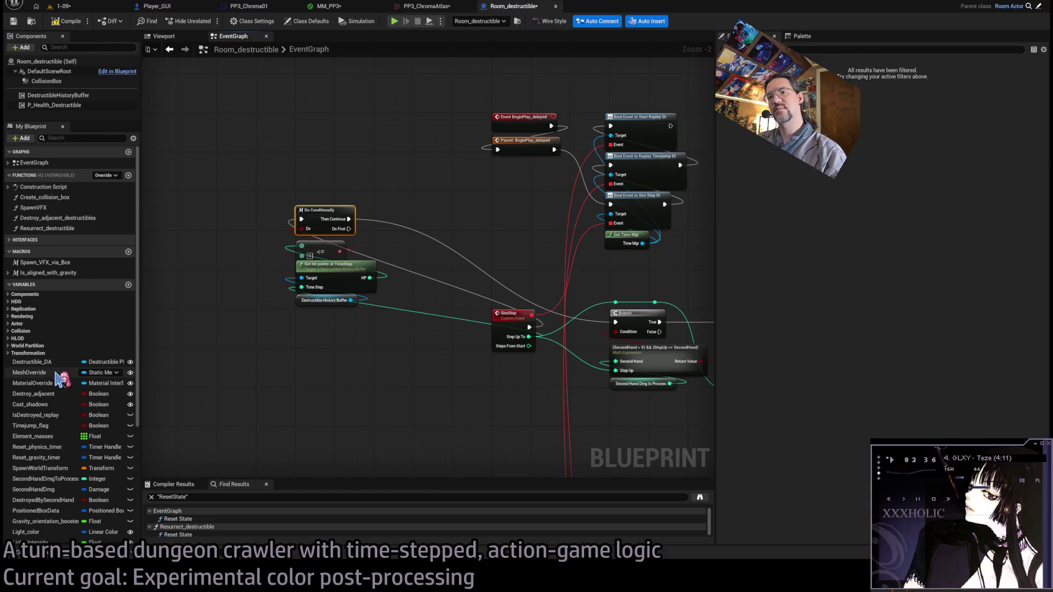
scroll(64, 397, down, 1)
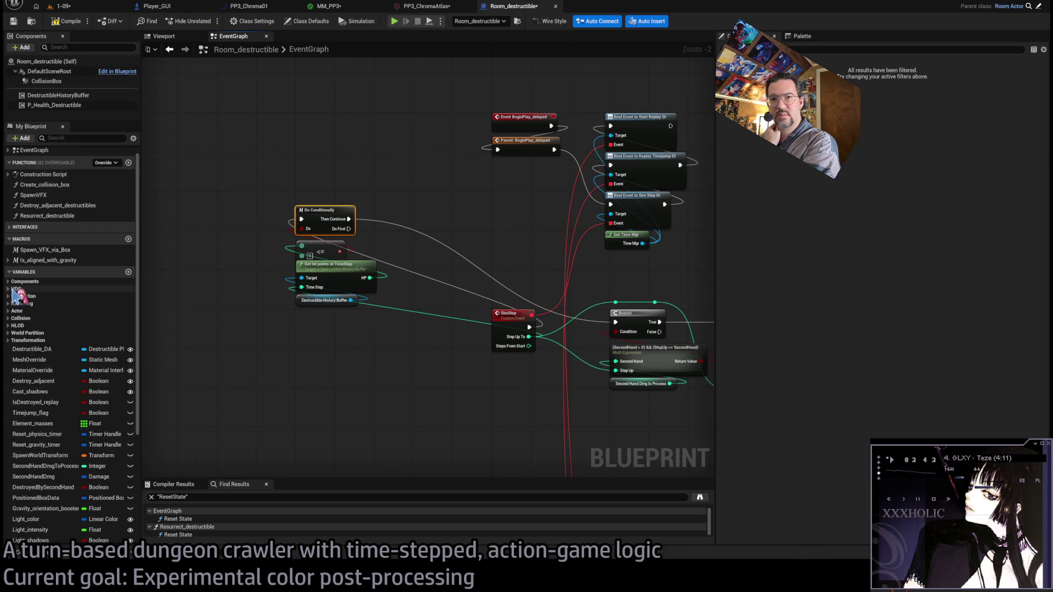
click(24, 281)
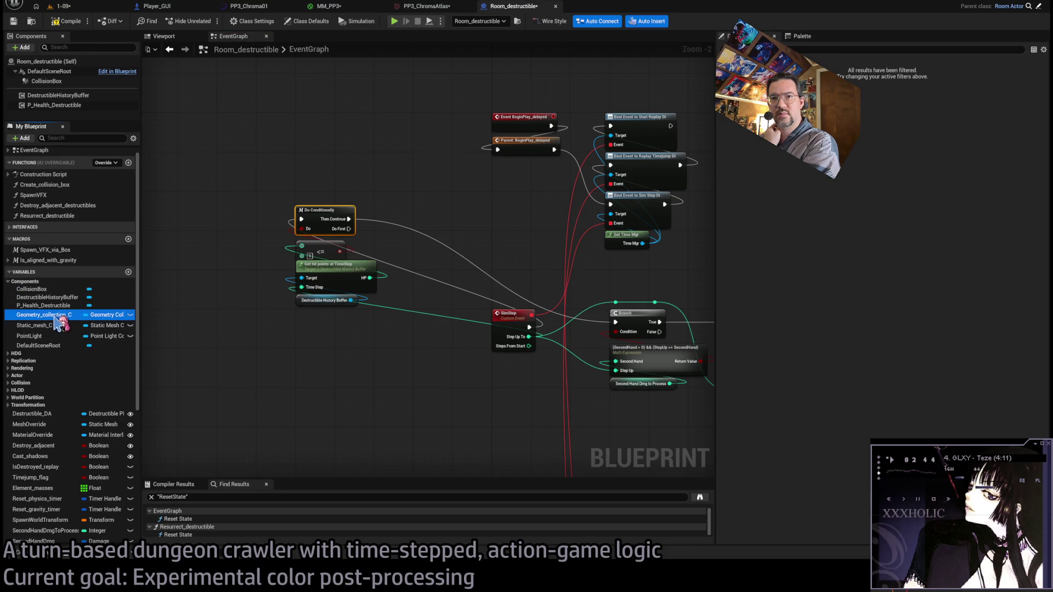
drag(43, 314, 365, 351)
Swap Is Collision Enabled for a Get Collision Enabled node on the geometry collection.
scroll(327, 363, up, 2)
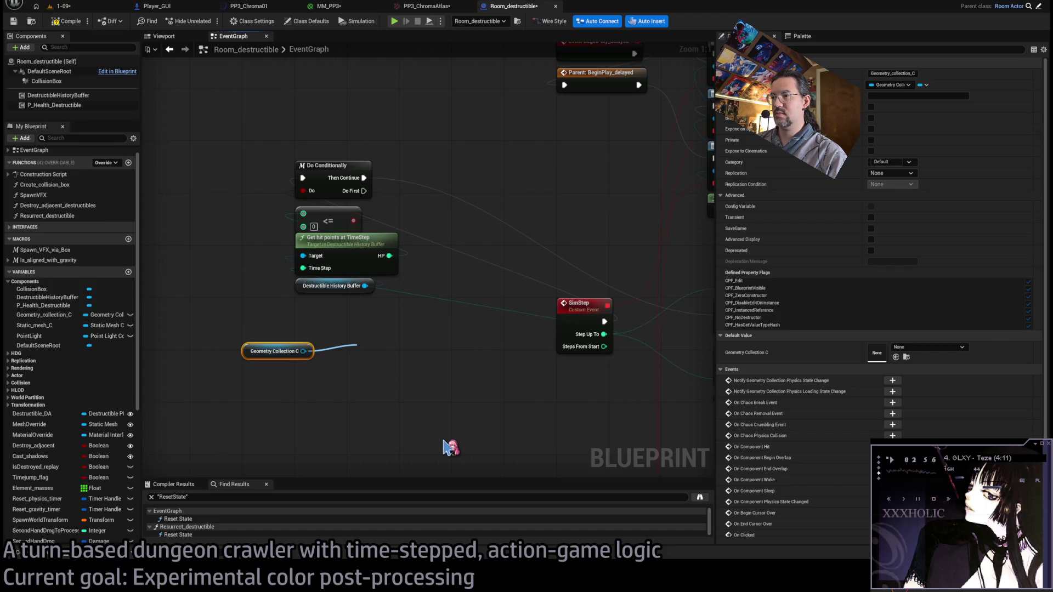
click(441, 419)
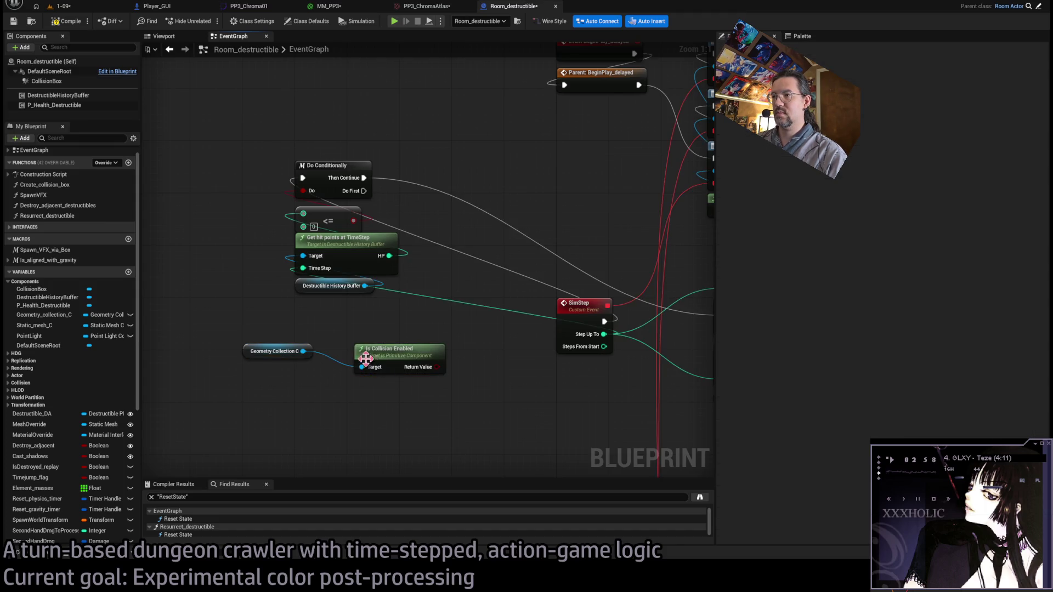
click(417, 347)
drag(303, 351, 348, 410)
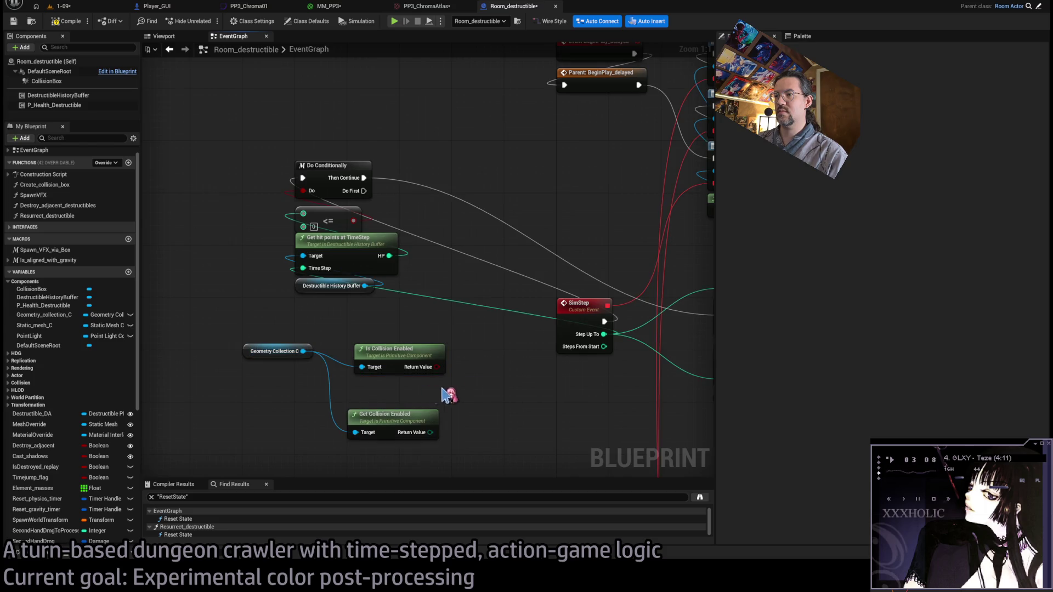
key(Delete)
mouse_move(419, 435)
mouse_down()
mouse_move(374, 329)
mouse_move(400, 359)
mouse_up()
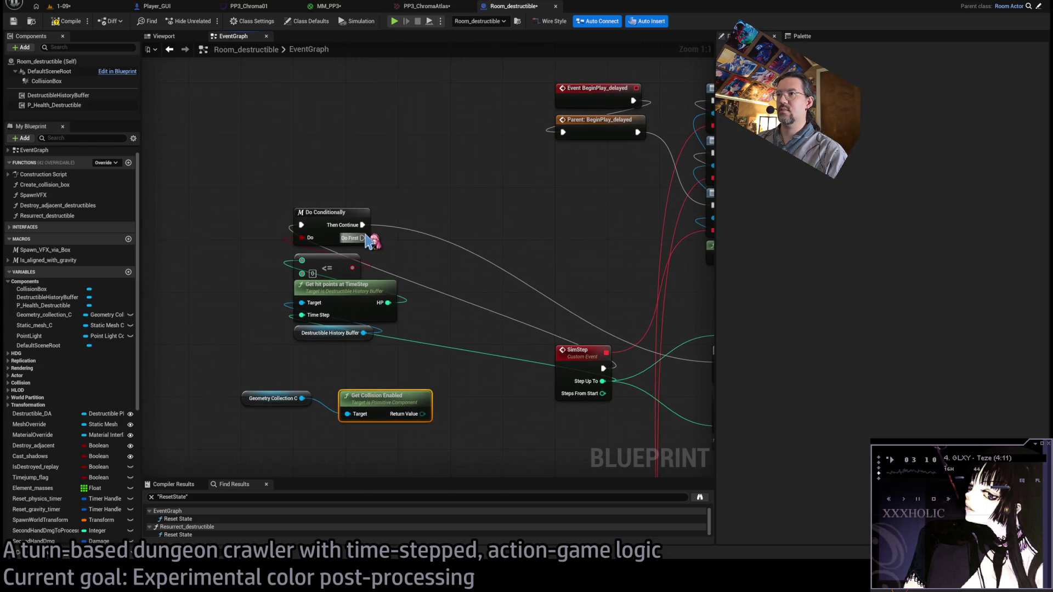
Fire a Print String from Do First showing the collision state via Enum to String, then return to 1-09.
drag(363, 238, 411, 160)
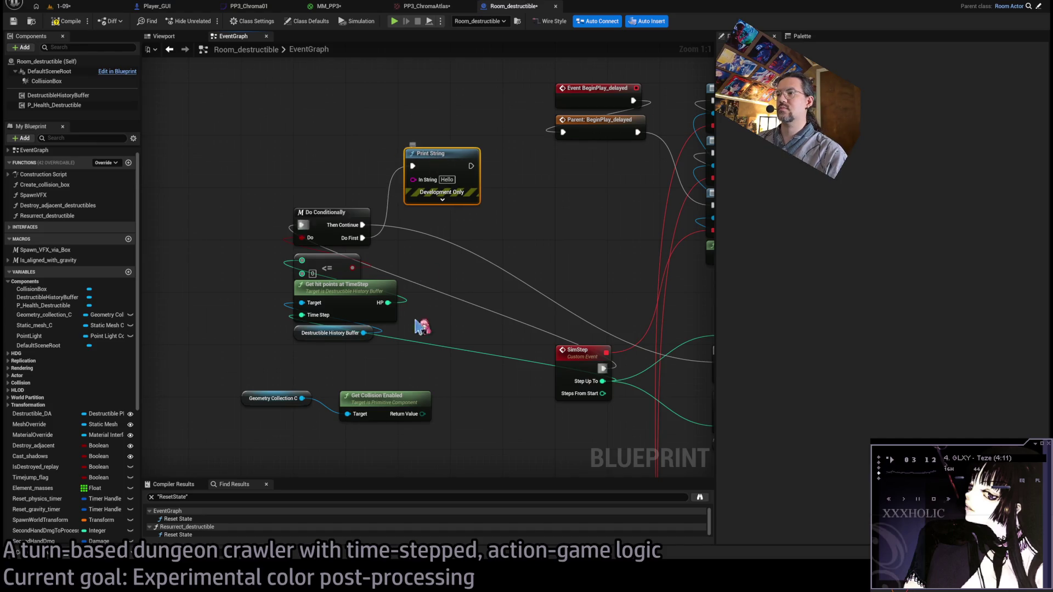
drag(423, 414, 426, 182)
drag(406, 270, 322, 174)
click(65, 7)
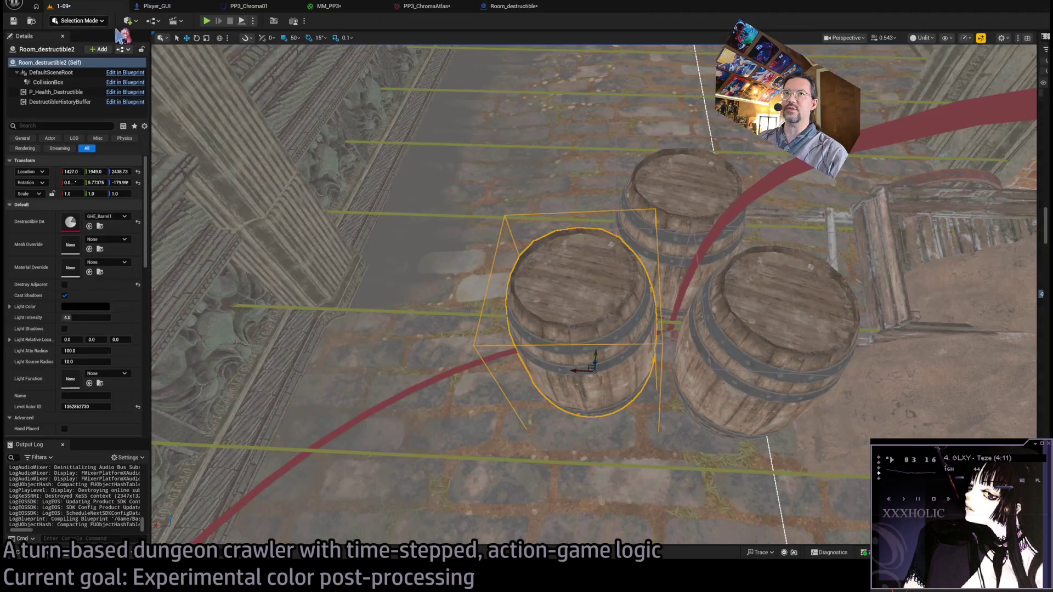
Play the level, run two Go! turns smashing a barrel to check collision text, then stop.
click(206, 21)
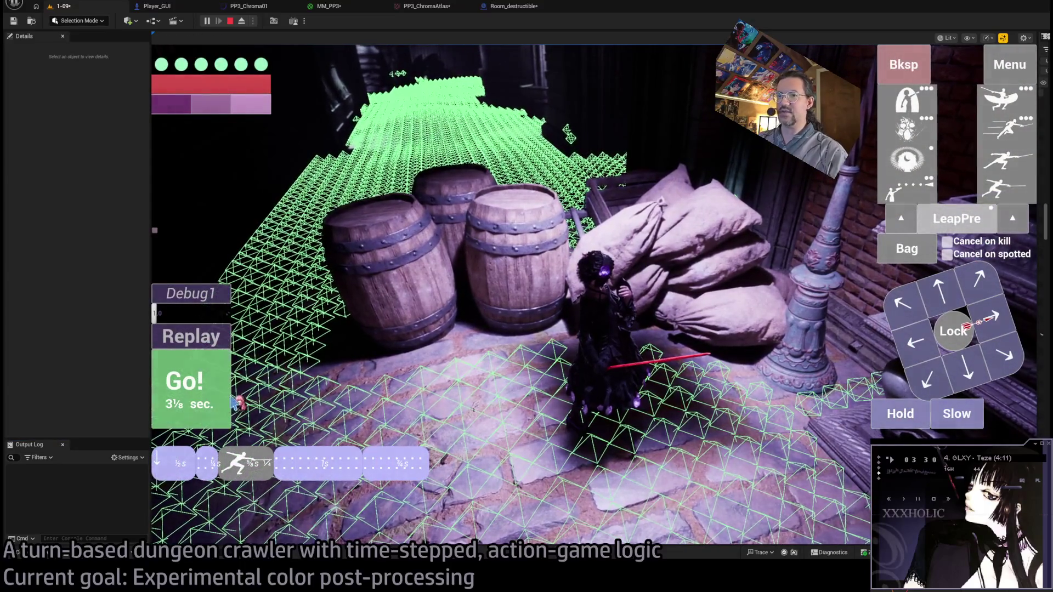
click(202, 405)
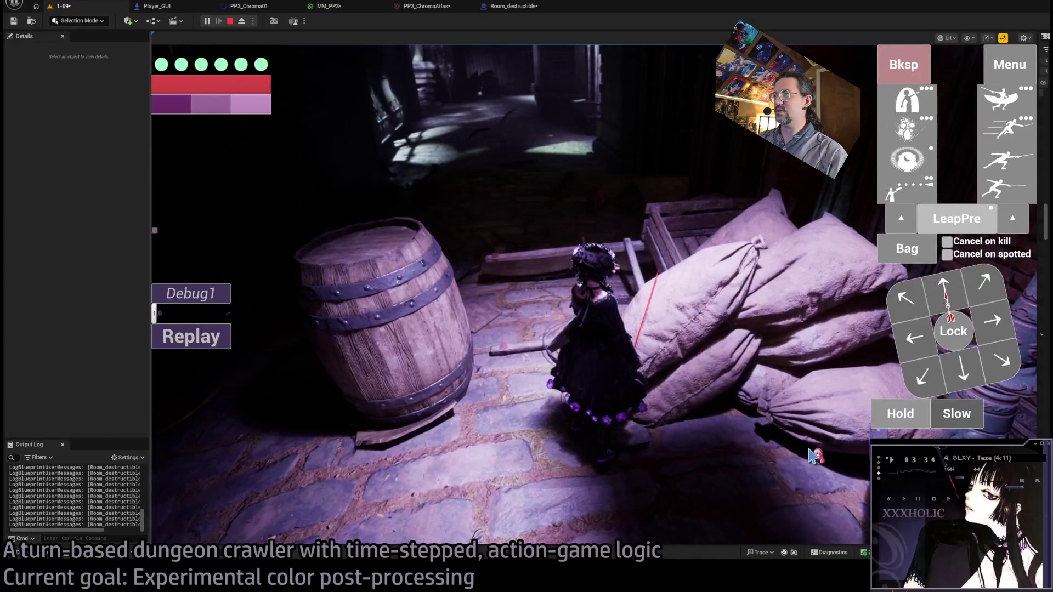
click(203, 403)
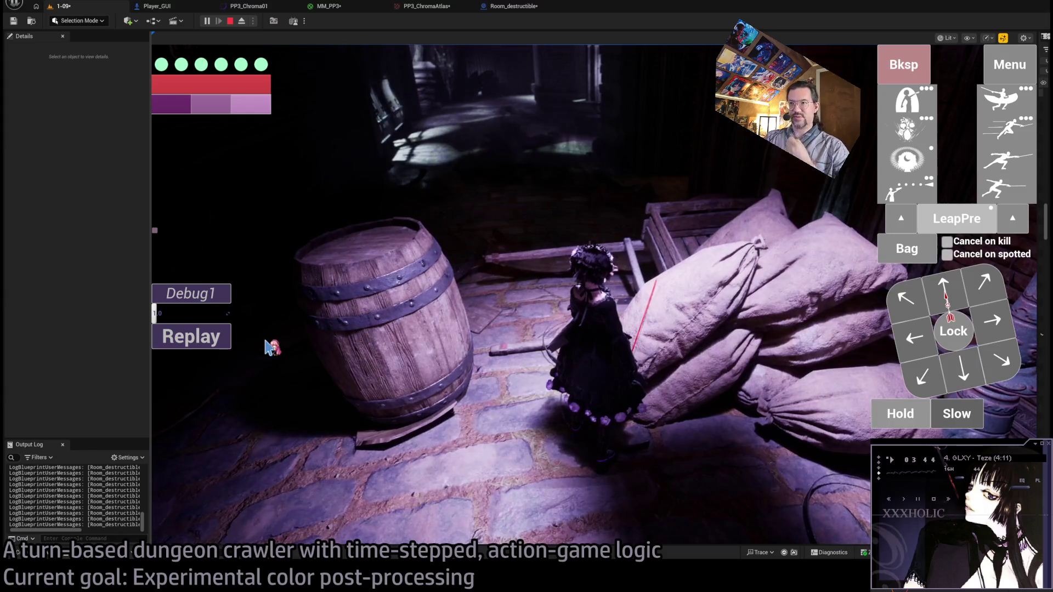
key(Escape)
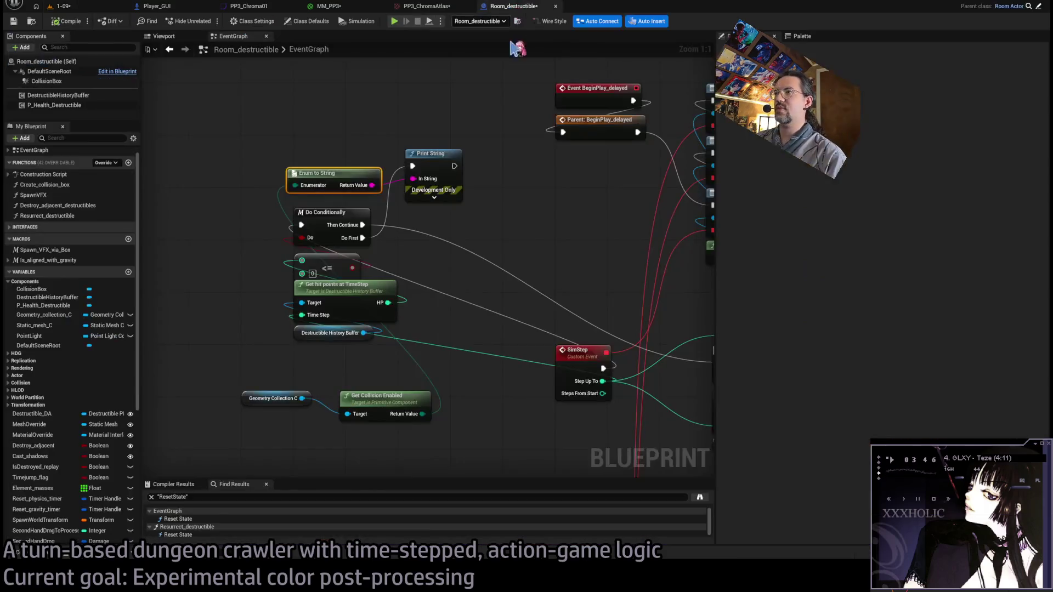
Pan and zoom across the Room_destructible graph, then jump to the Destroy_destructible event.
scroll(482, 232, up, 4)
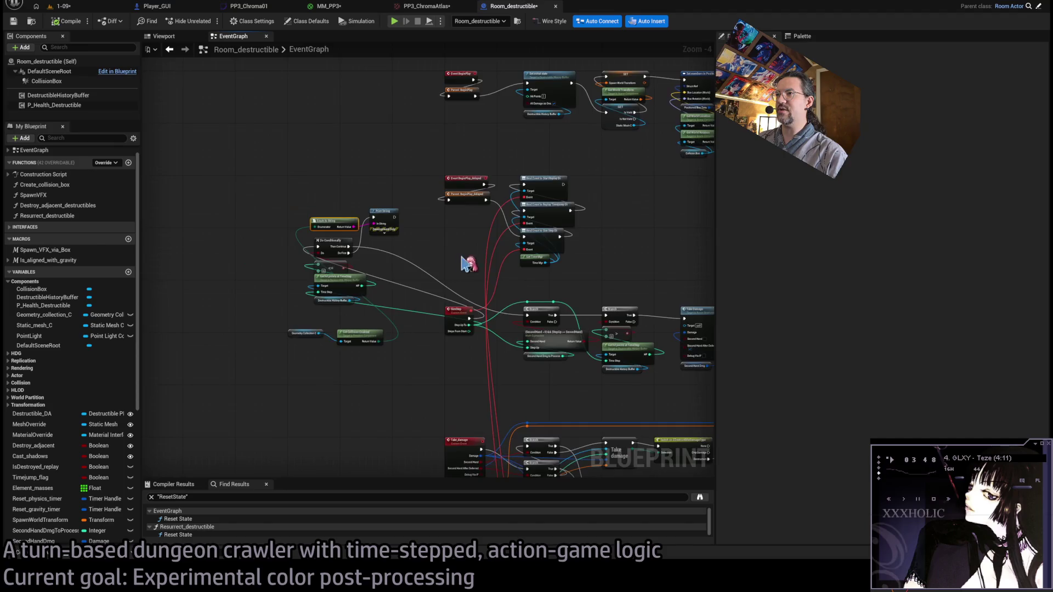
drag(456, 248, 467, 248)
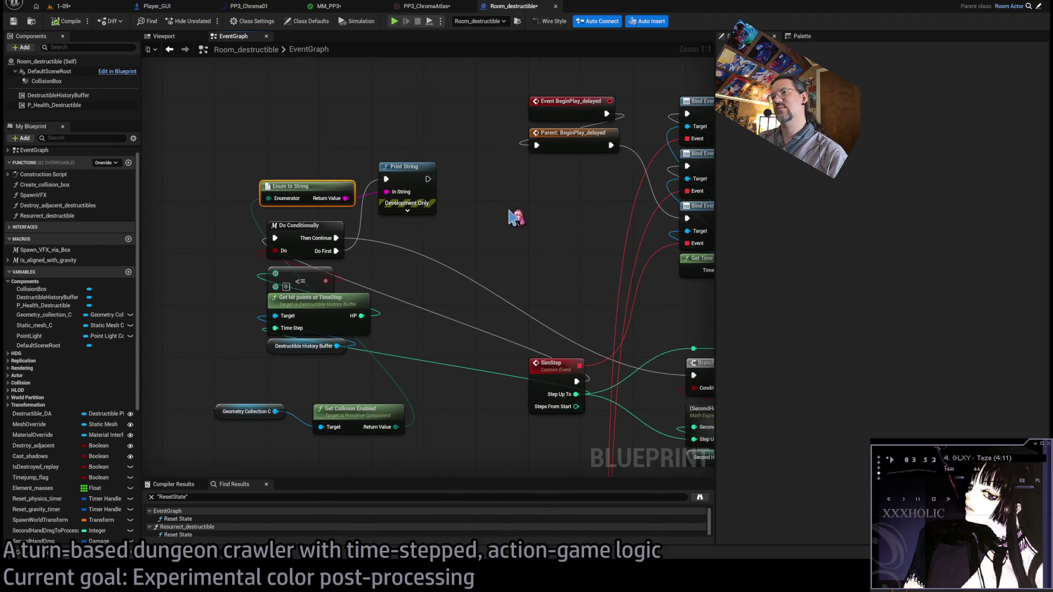
scroll(516, 218, down, 1)
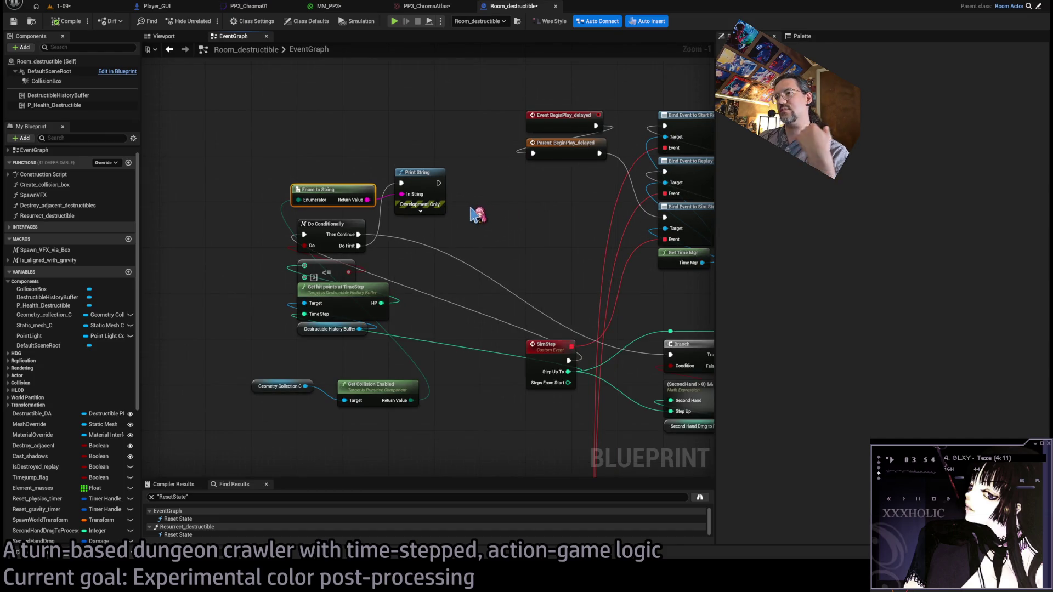
scroll(482, 248, down, 3)
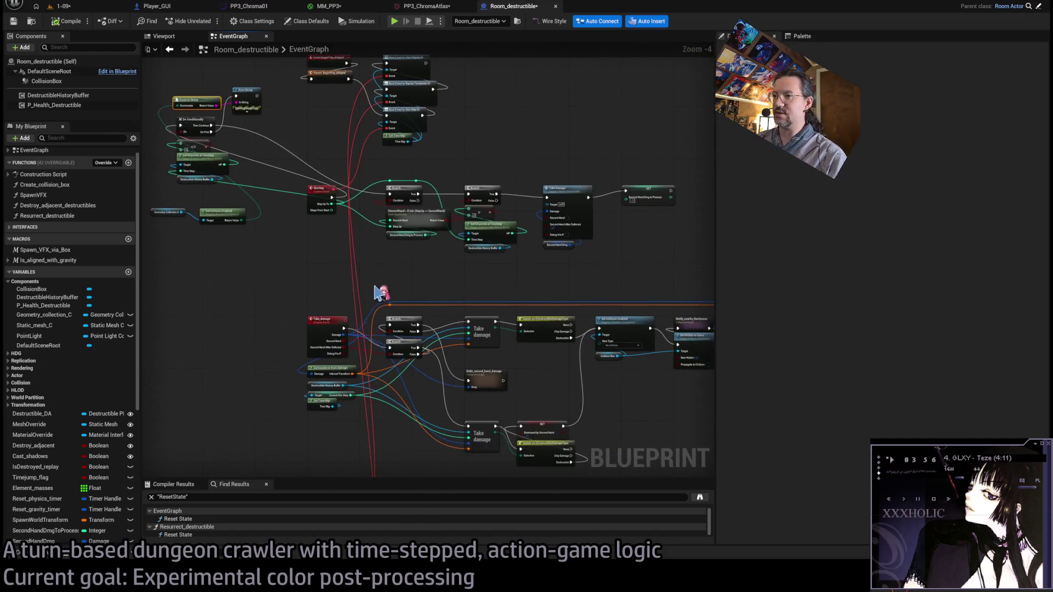
drag(415, 307, 369, 137)
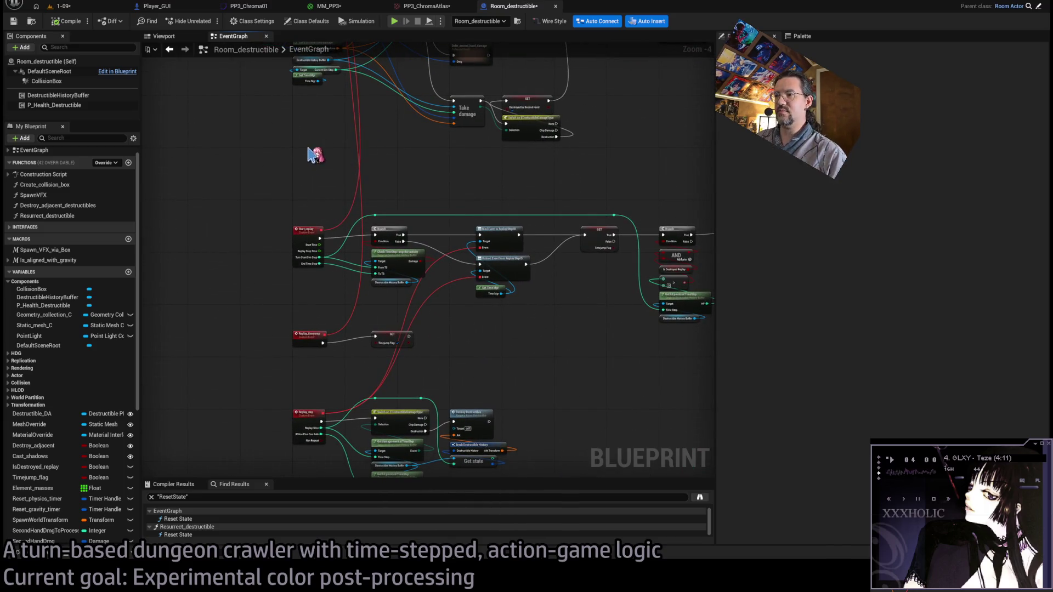
drag(316, 155, 322, 83)
scroll(452, 307, up, 3)
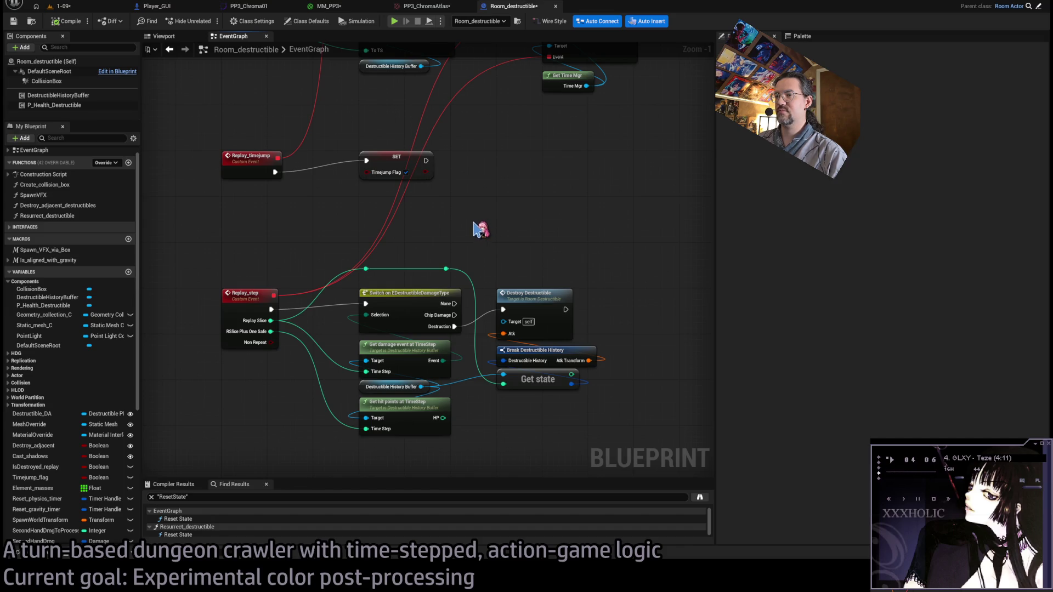
scroll(480, 229, down, 1)
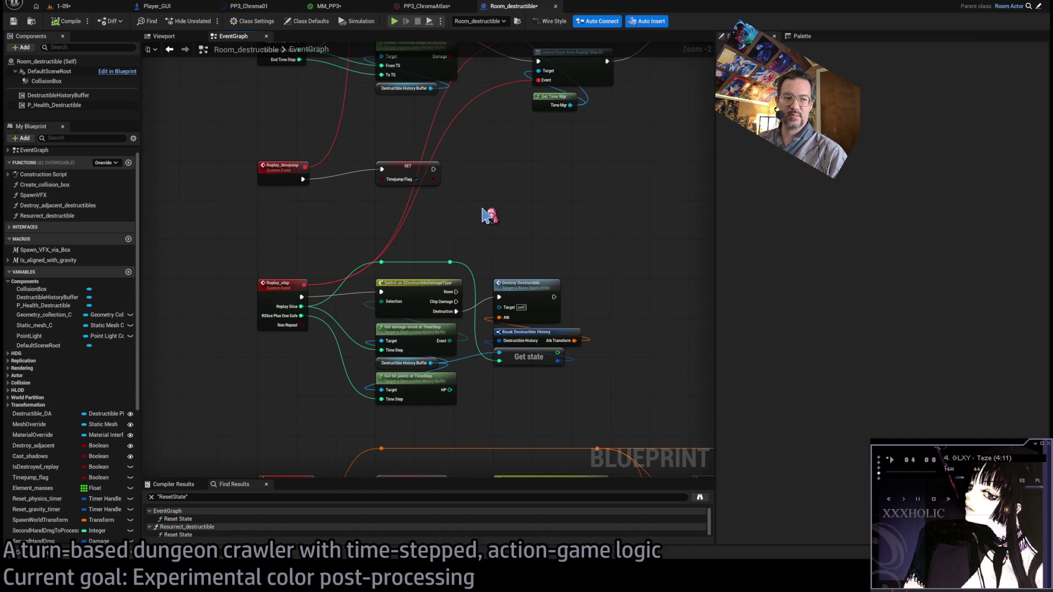
double_click(534, 303)
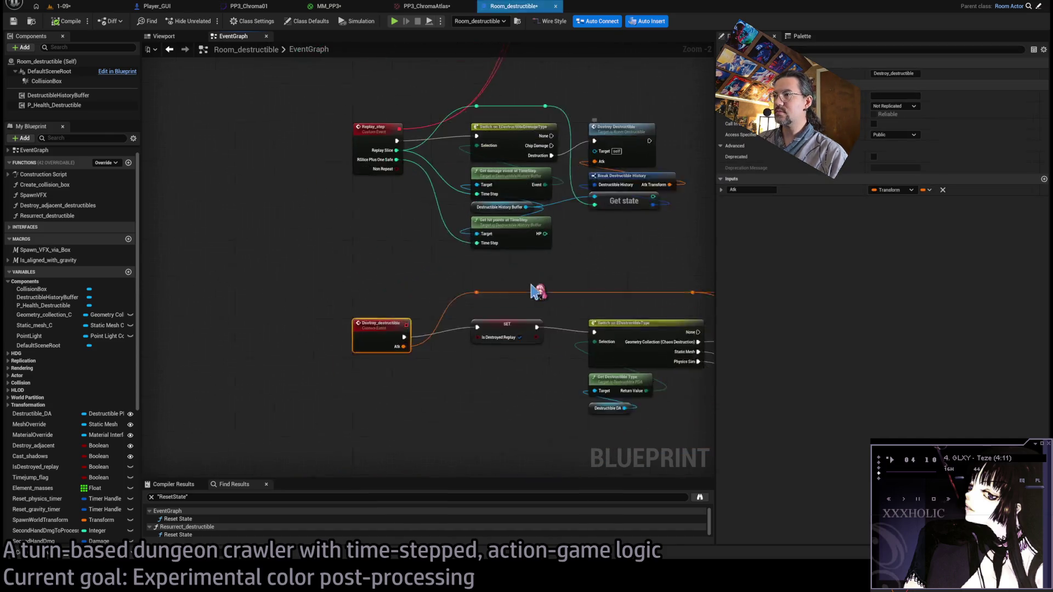
Scroll to the Set Simulate Physics and collision nodes and box-select them.
scroll(431, 300, right, 5)
scroll(385, 296, up, 1)
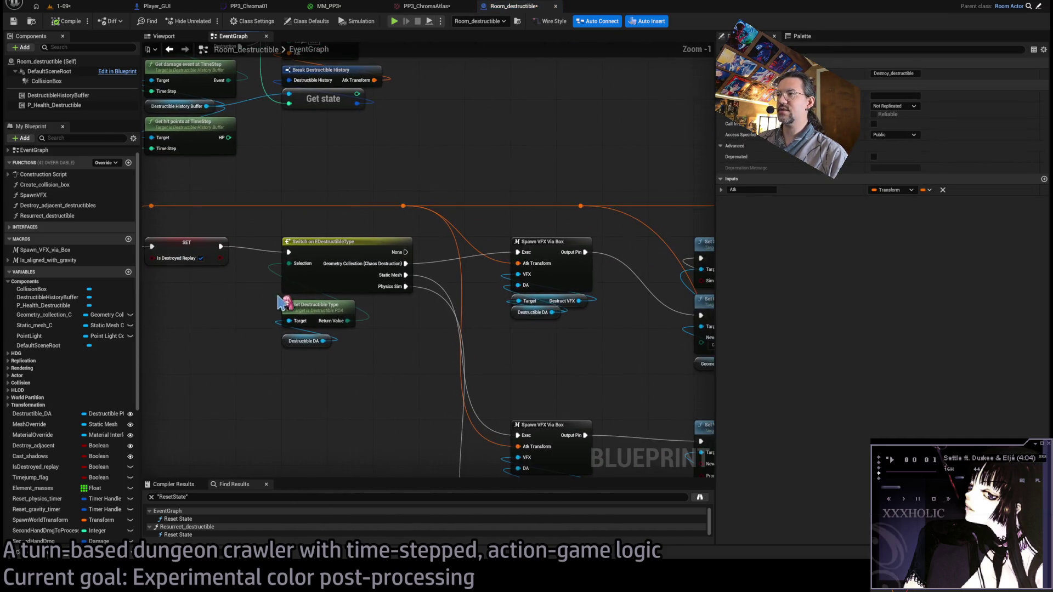
scroll(351, 314, left, 6)
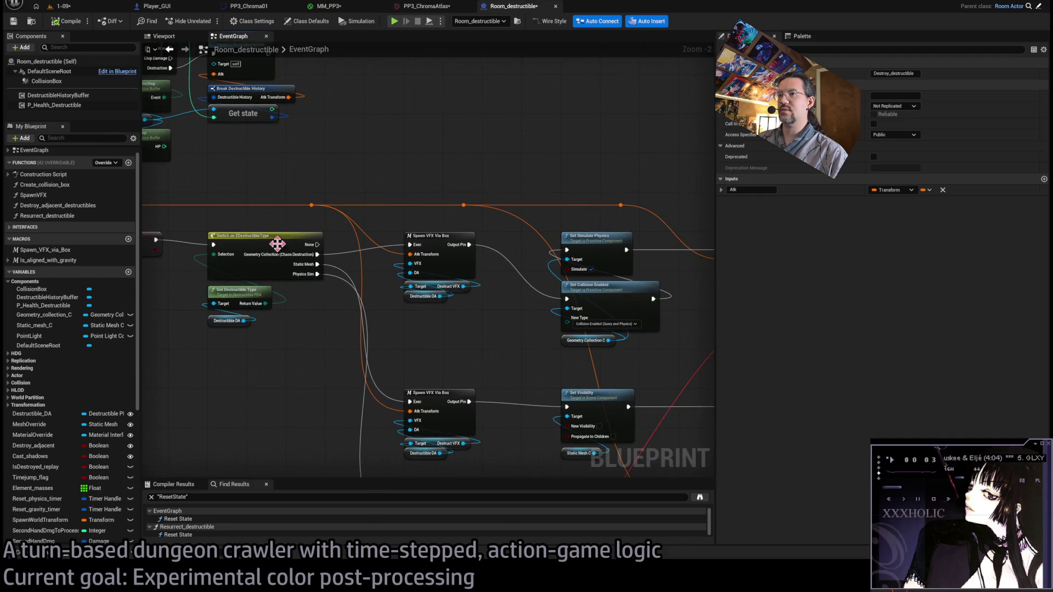
scroll(266, 316, right, 3)
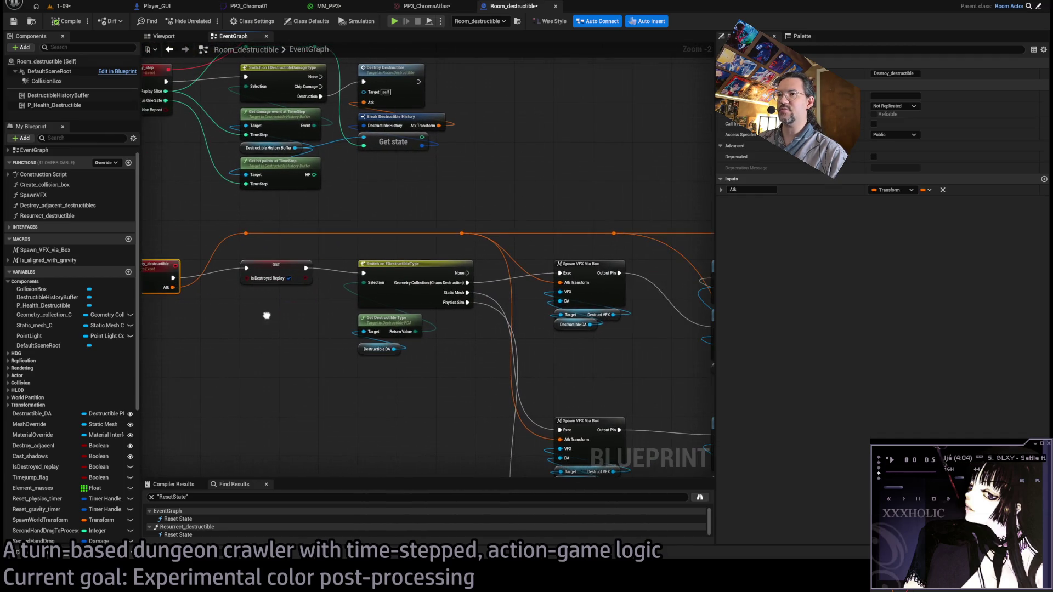
scroll(564, 341, right, 3)
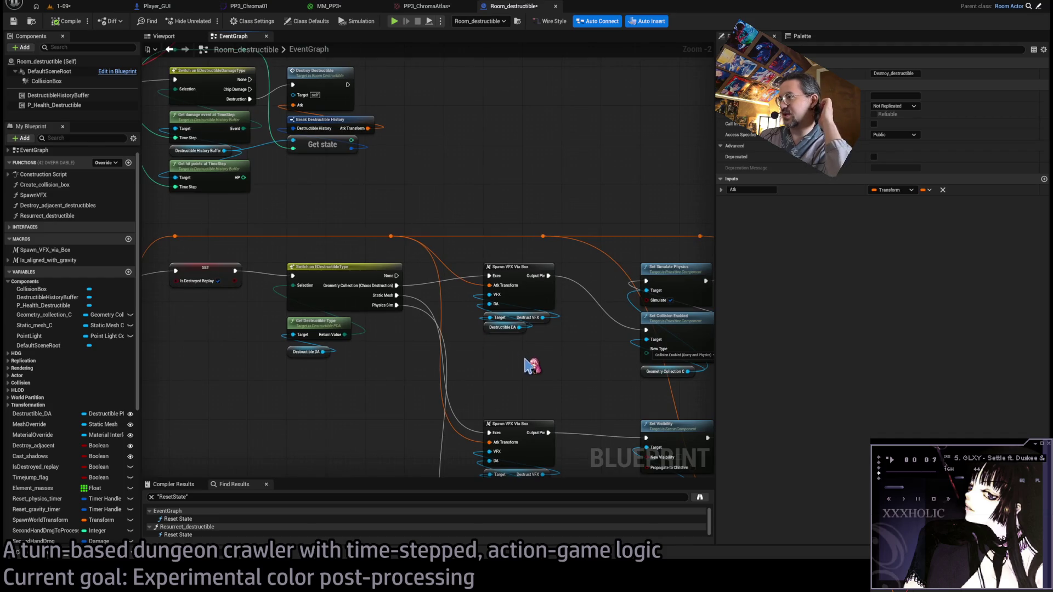
scroll(446, 340, right, 5)
scroll(489, 340, right, 2)
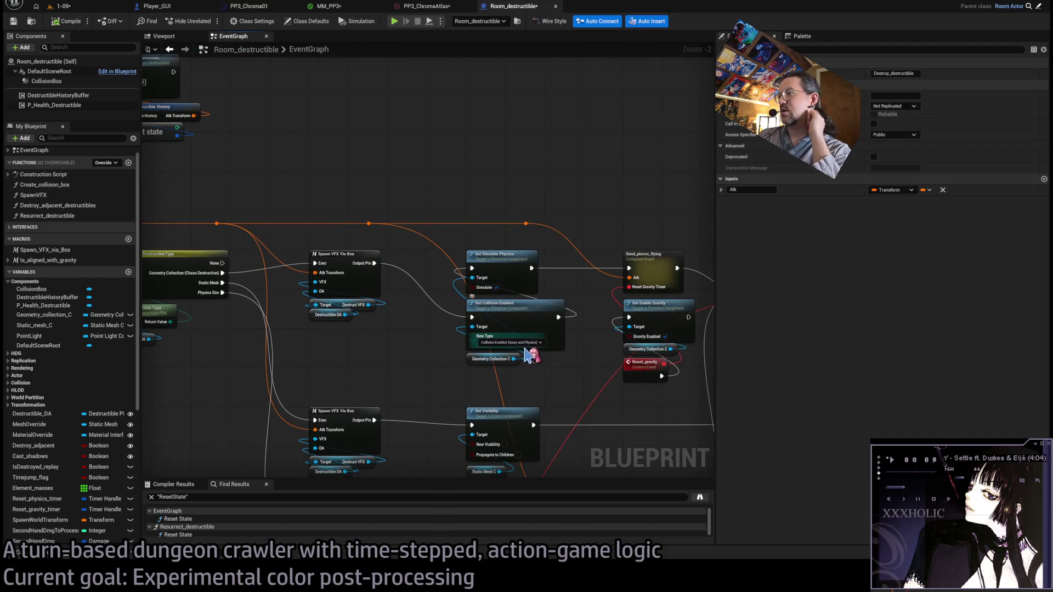
scroll(529, 354, right, 5)
drag(374, 159, 362, 222)
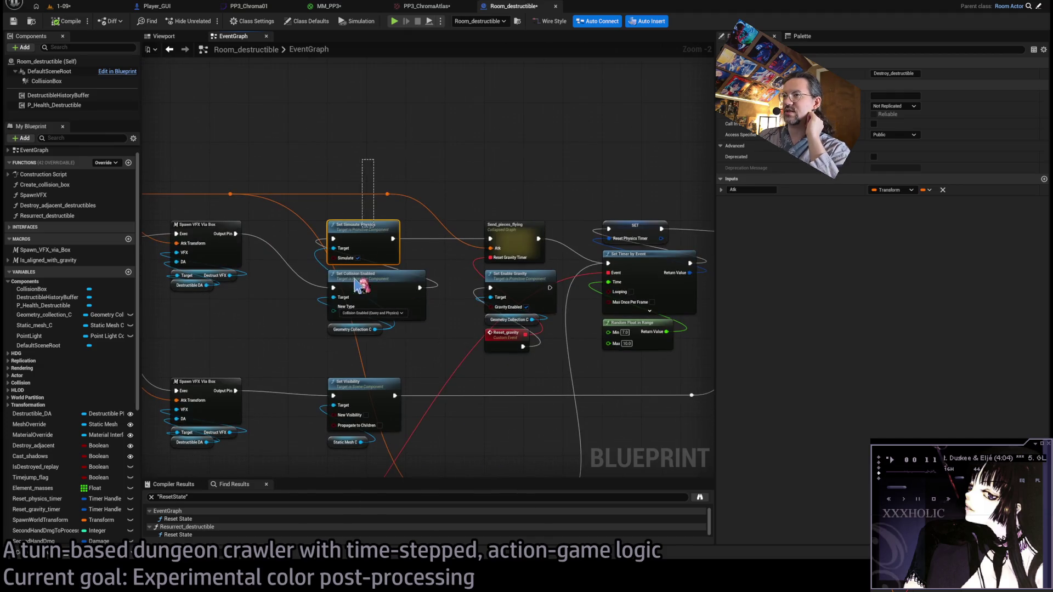
drag(360, 285, 353, 364)
click(410, 365)
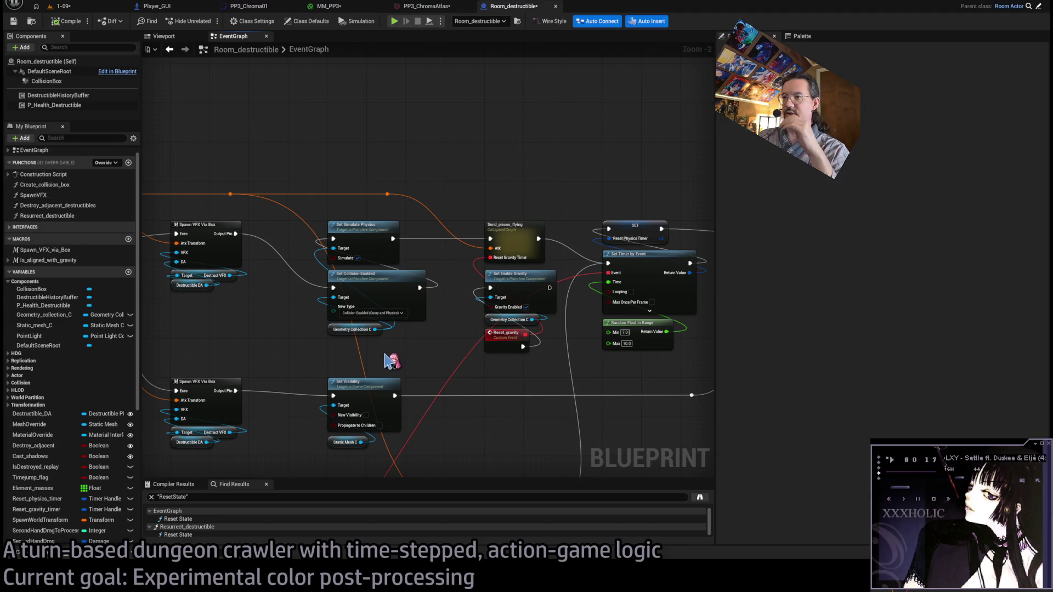
Add a Set Collision Response to Channel on the geometry collection with Channel set to Destructible.
mouse_move(376, 329)
mouse_down()
mouse_move(322, 150)
mouse_move(336, 141)
mouse_up()
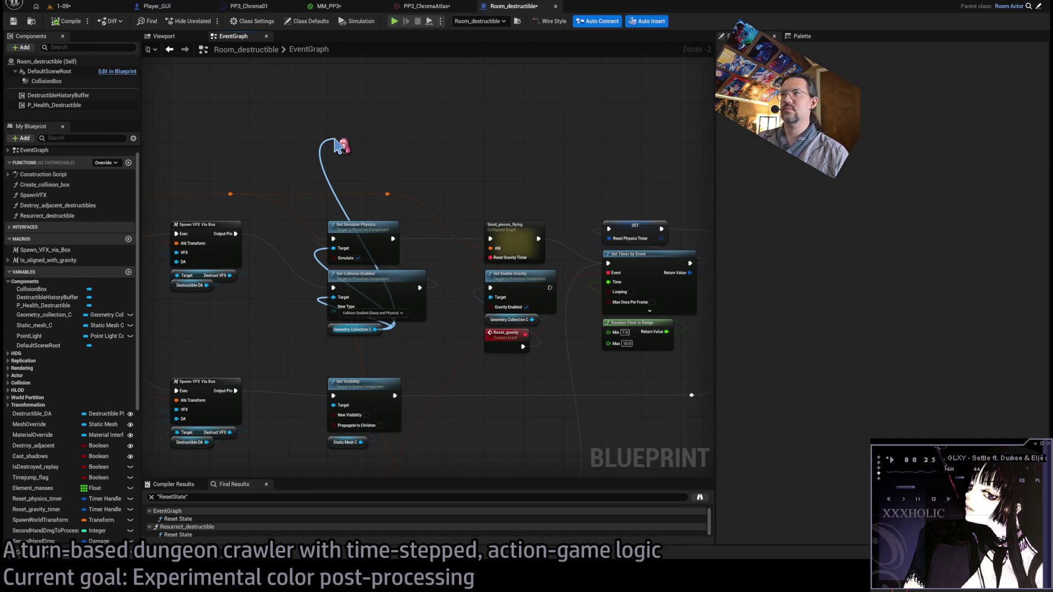
drag(334, 139, 335, 138)
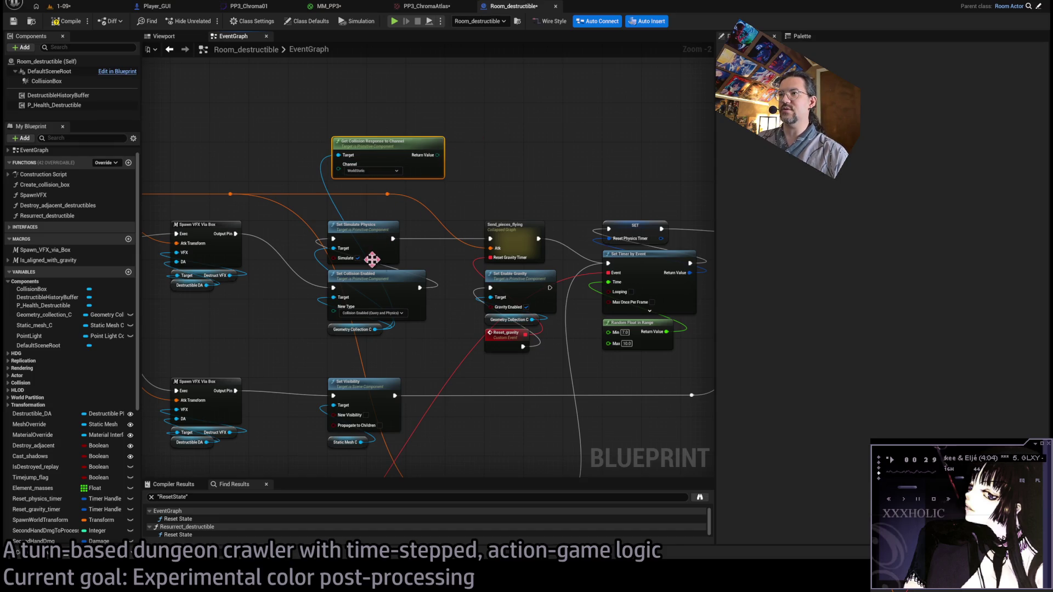
key(Delete)
drag(375, 330, 333, 146)
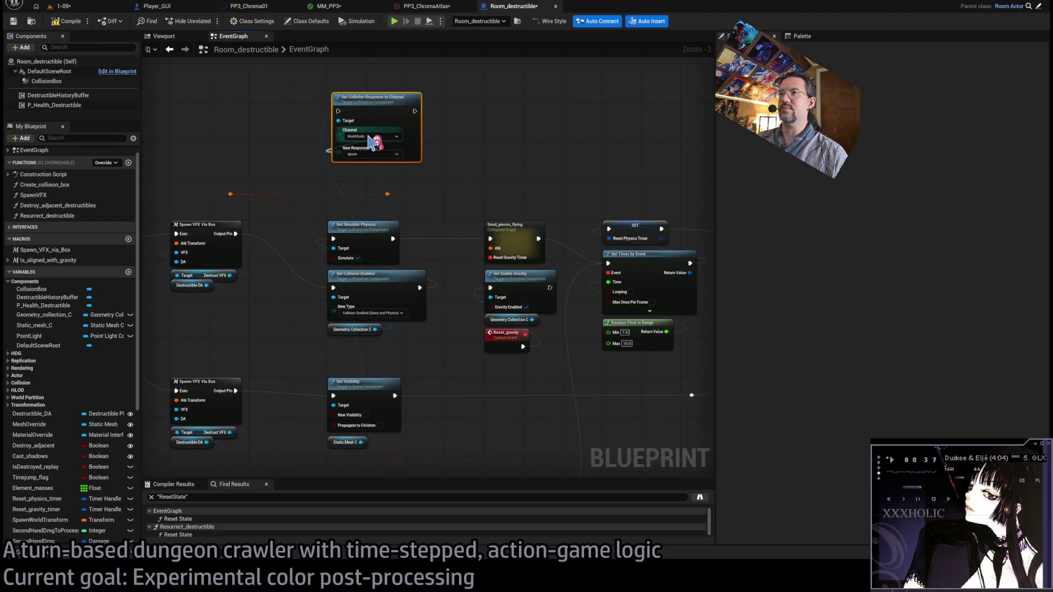
click(301, 179)
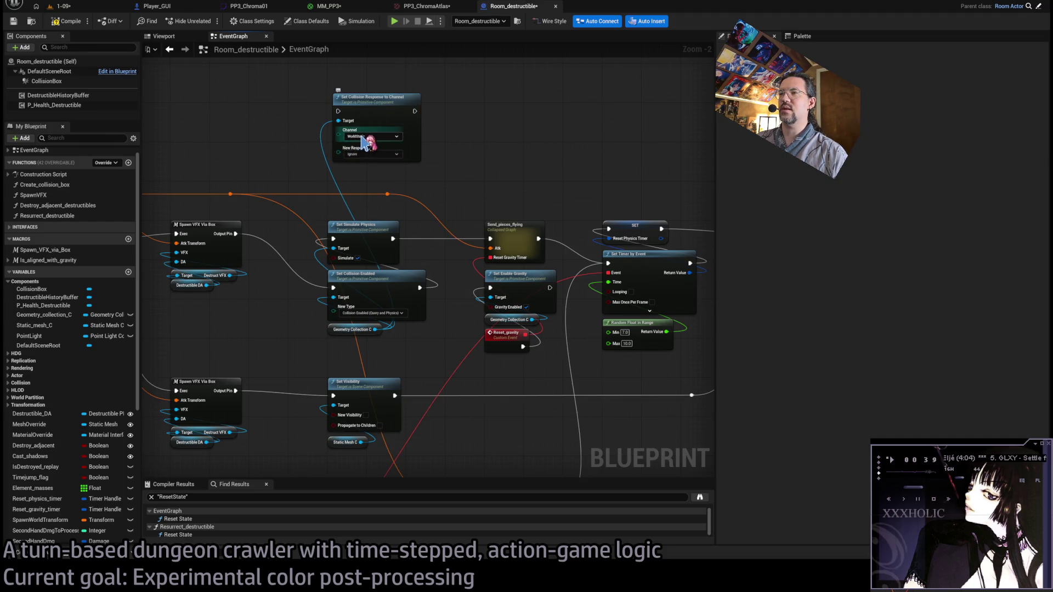
click(372, 136)
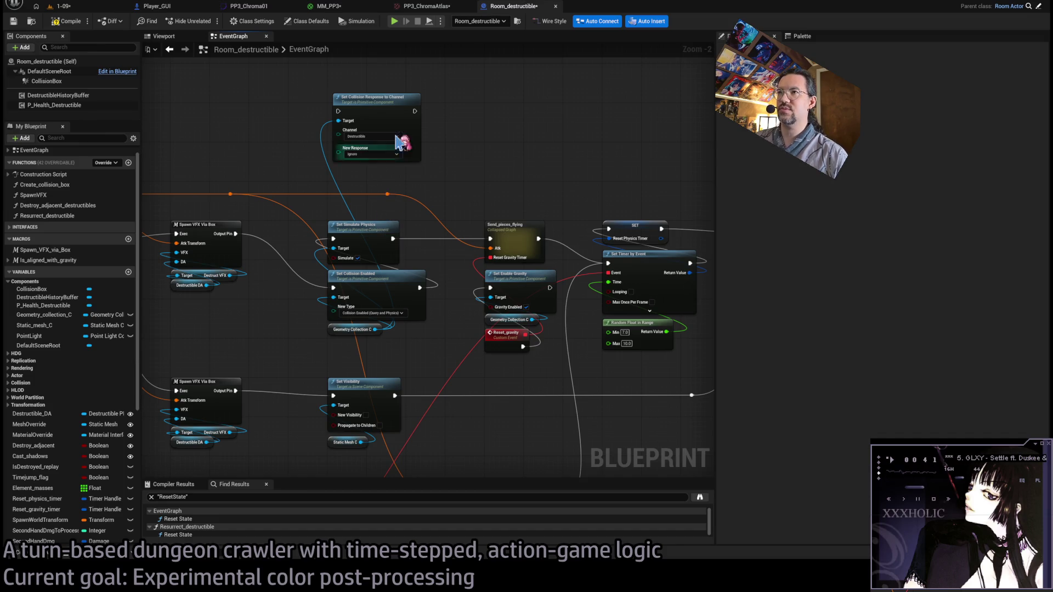
click(367, 154)
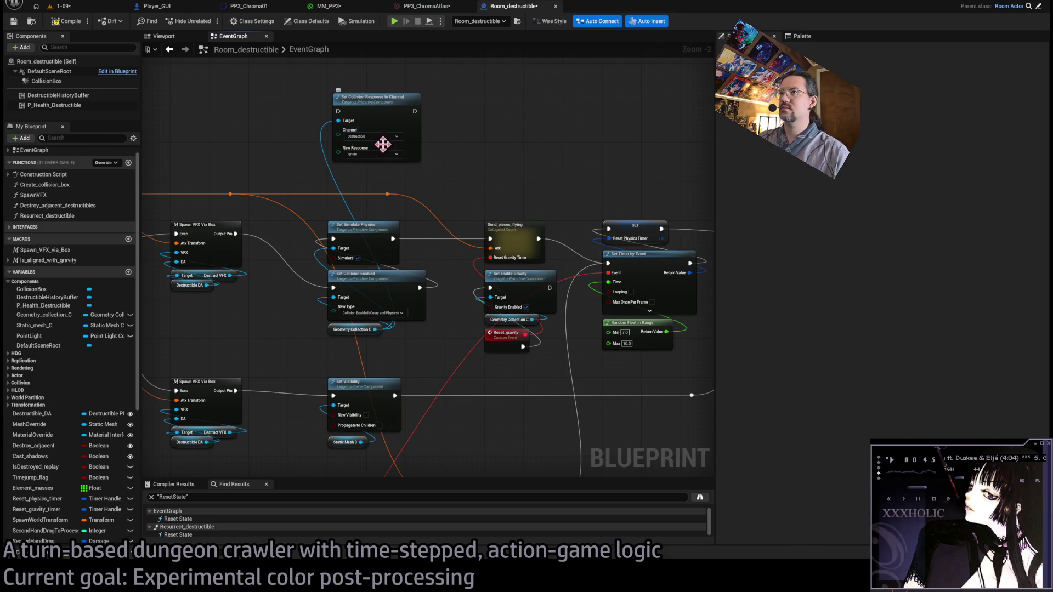
Run the collision response before Set Simulate Physics and add a WorldDynamic Set Collision Object Type node.
drag(379, 104, 369, 119)
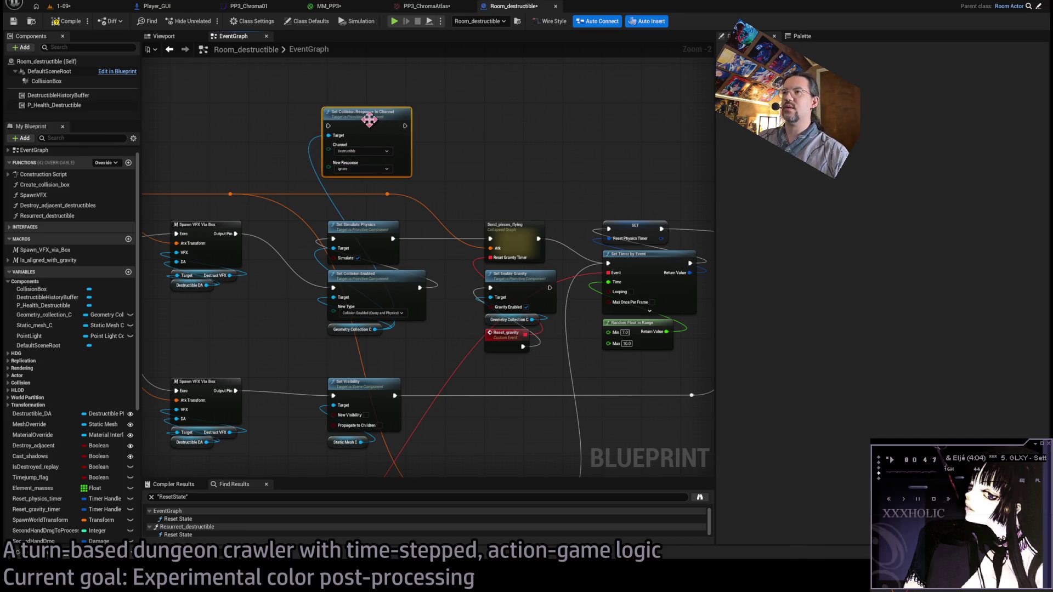
drag(419, 286, 459, 300)
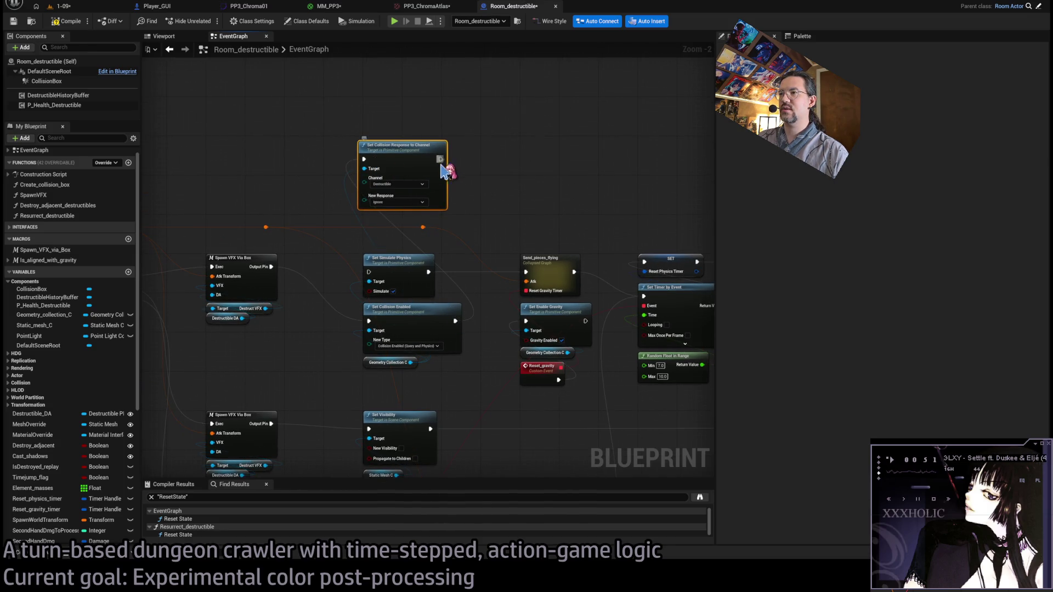
drag(446, 164, 376, 280)
mouse_move(410, 363)
mouse_down()
mouse_move(423, 369)
mouse_move(505, 169)
mouse_up()
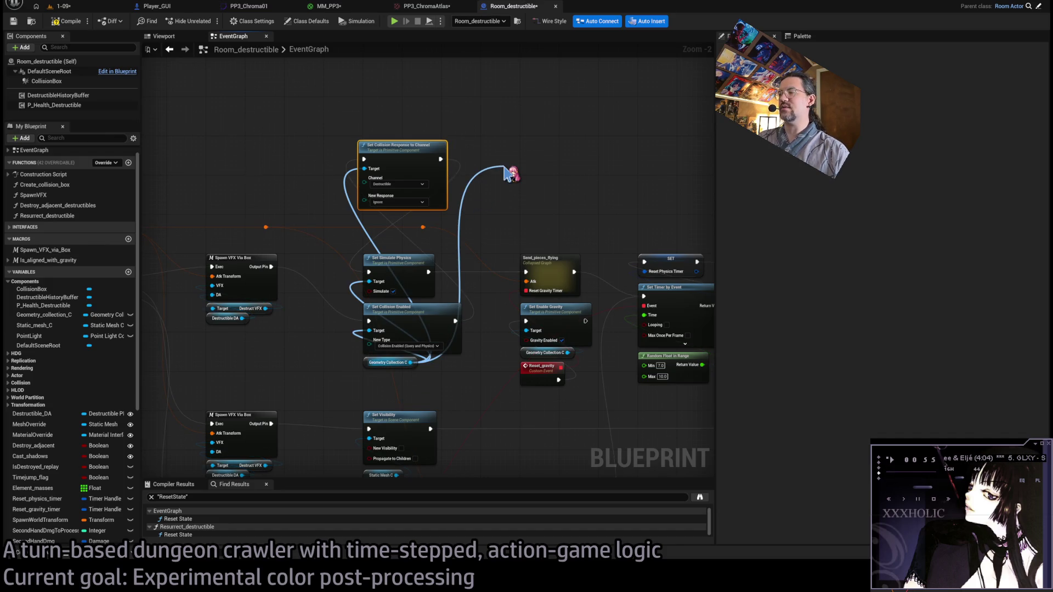
drag(504, 168, 500, 179)
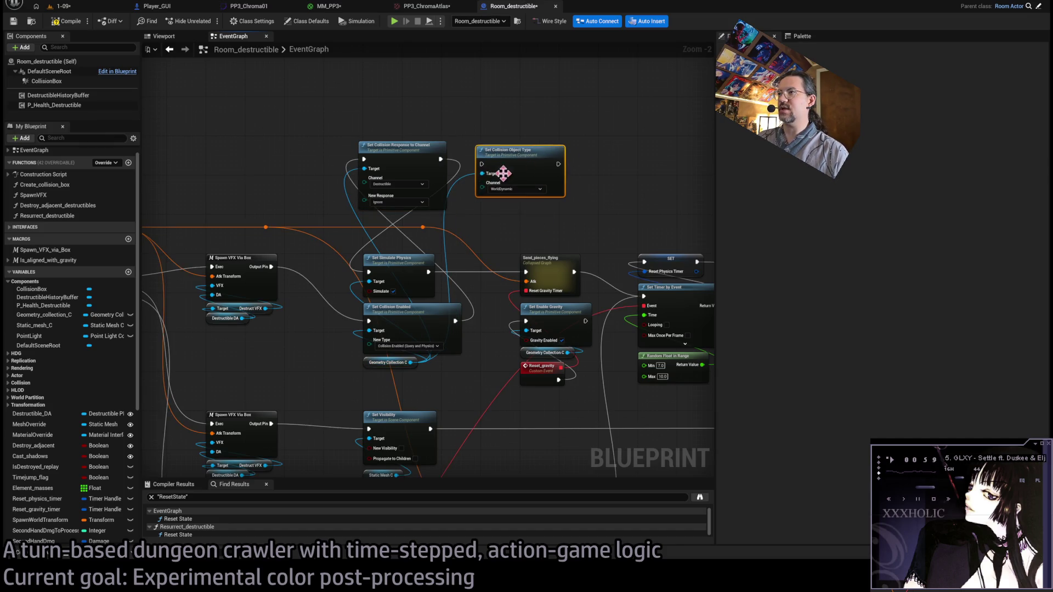
Add Set Collision Object Type (WorldDynamic) from Geometry Collection C, chained before Send_pieces_flying.
mouse_move(429, 272)
mouse_down()
mouse_move(483, 188)
mouse_move(481, 163)
mouse_up()
drag(558, 163, 526, 272)
click(576, 219)
Compile the blueprint and start a play-in-editor test in the level.
click(73, 25)
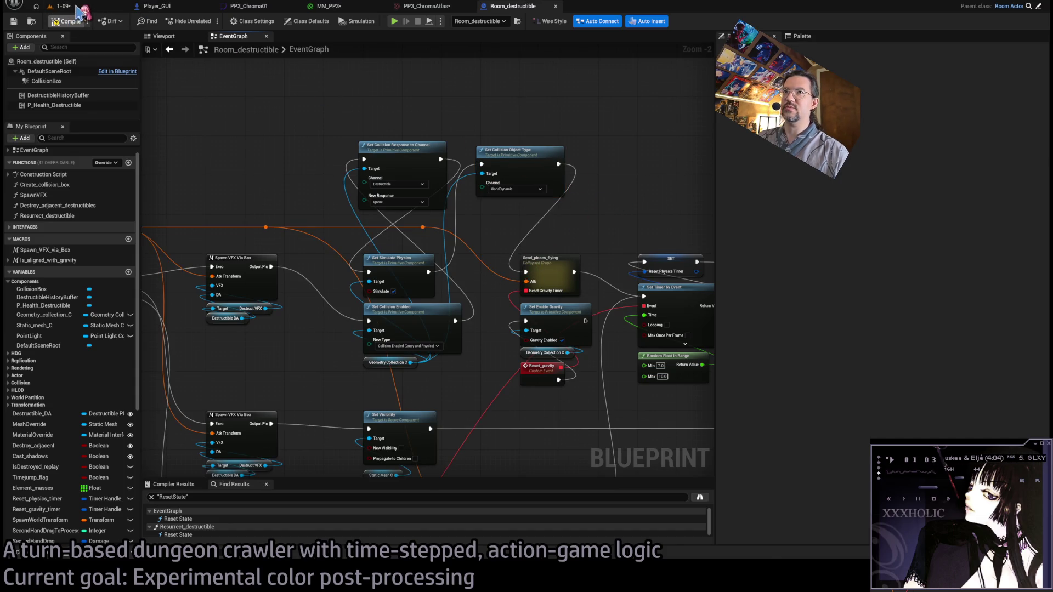
click(61, 6)
click(207, 22)
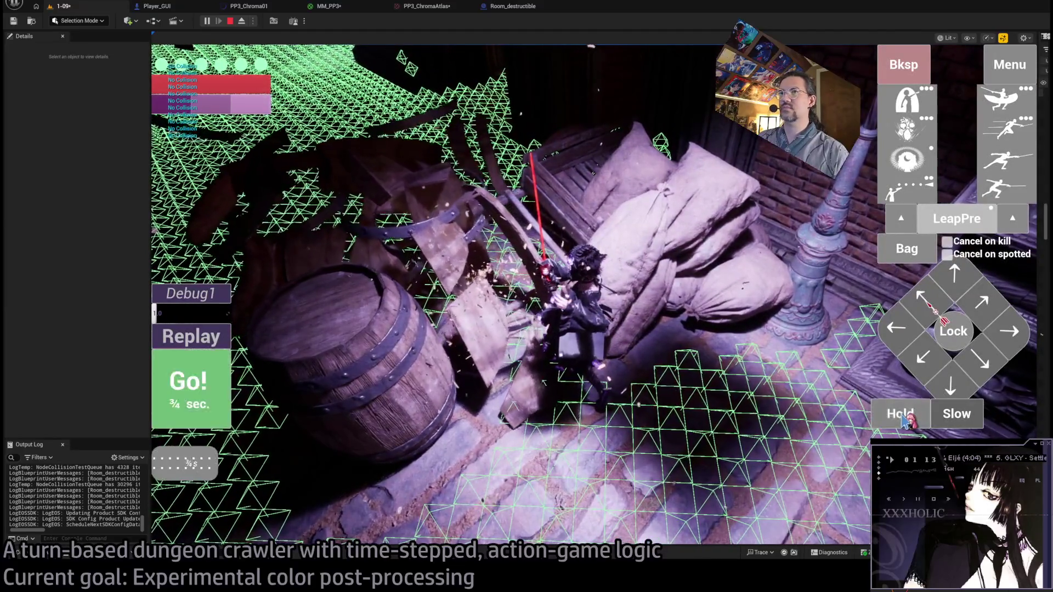
Run three attack turns against the barrels in the play test.
click(225, 387)
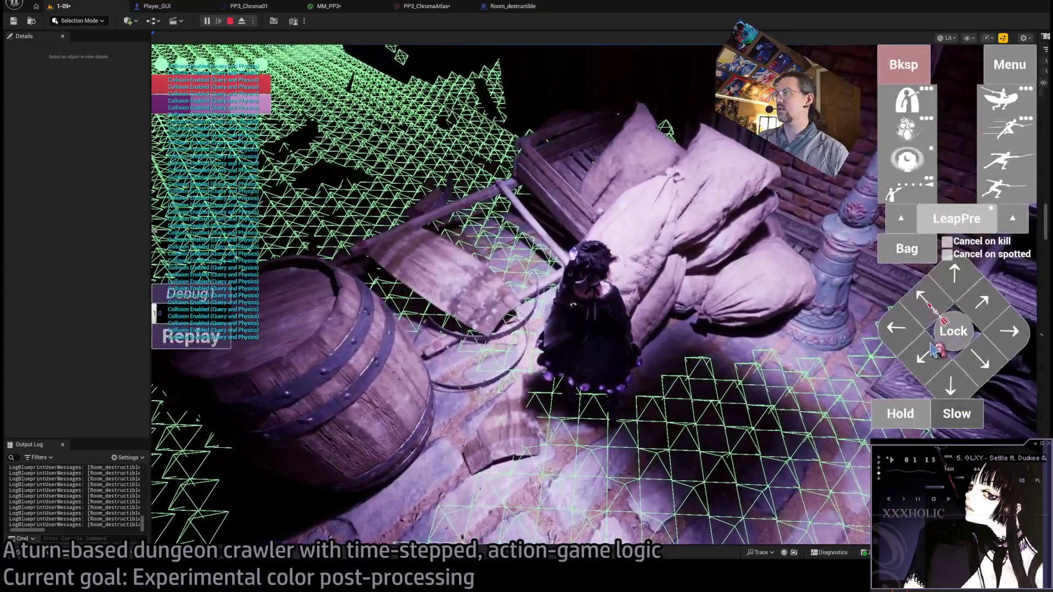
click(933, 351)
click(222, 387)
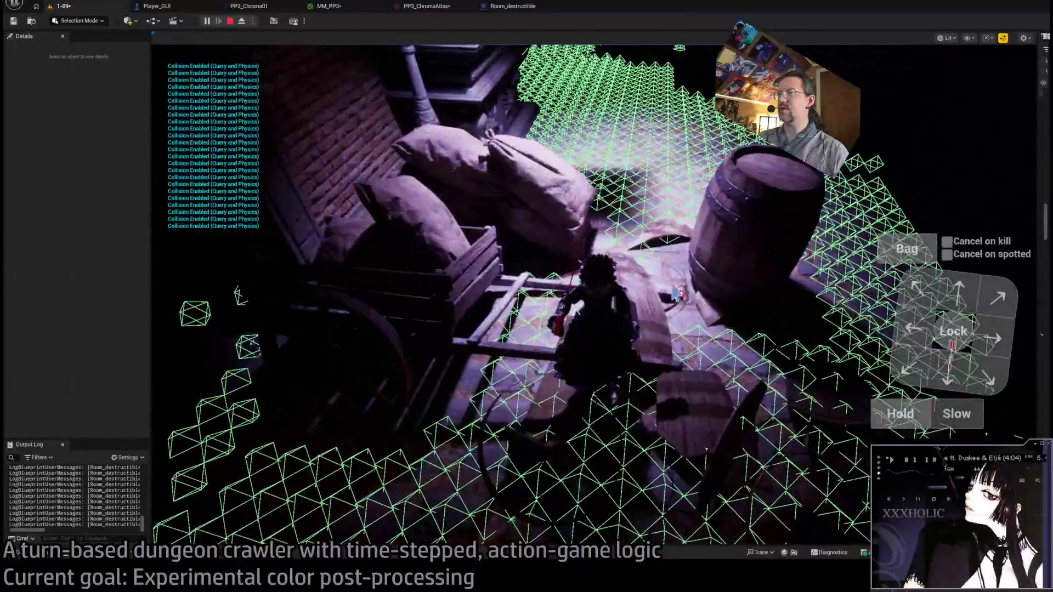
Stop the play session and return to the Room_destructible event graph.
key(Escape)
click(329, 6)
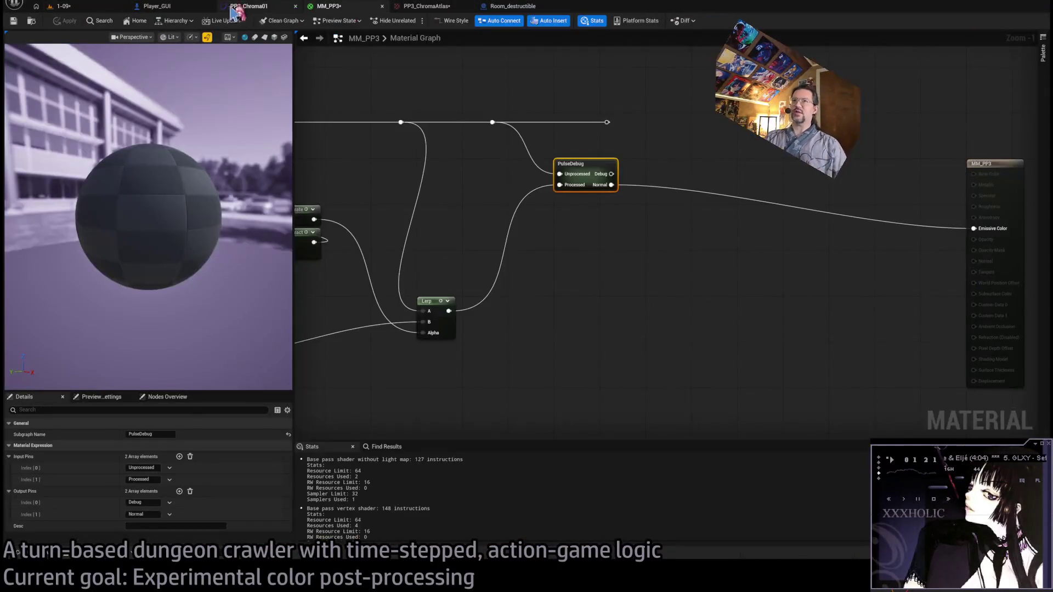
click(495, 7)
scroll(455, 167, down, 2)
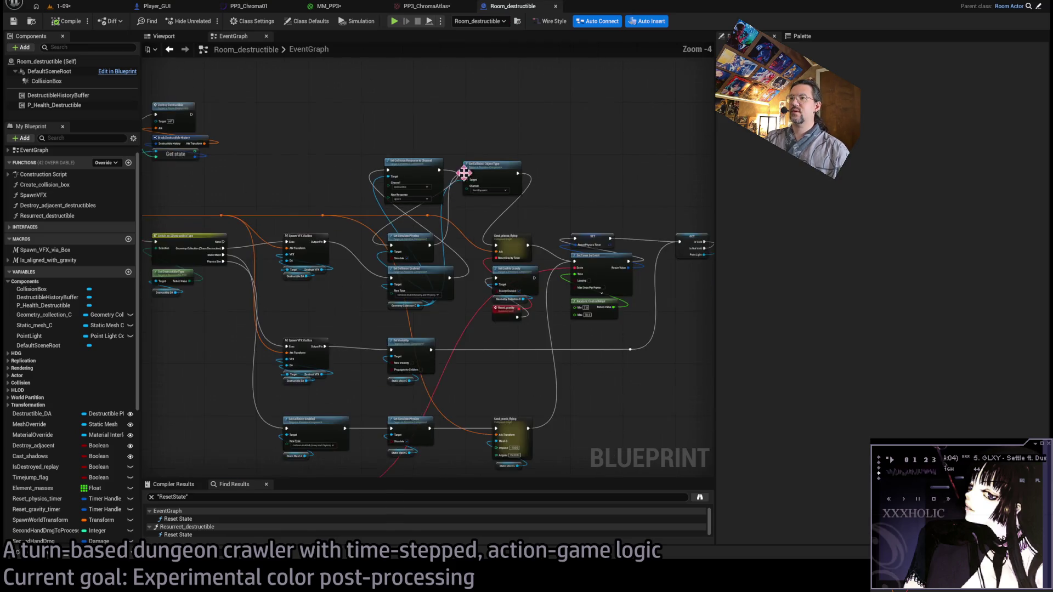
Bring the collision nodes into view and move the Geometry Collection getter left.
scroll(471, 181, up, 1)
scroll(477, 164, down, 3)
scroll(475, 174, up, 6)
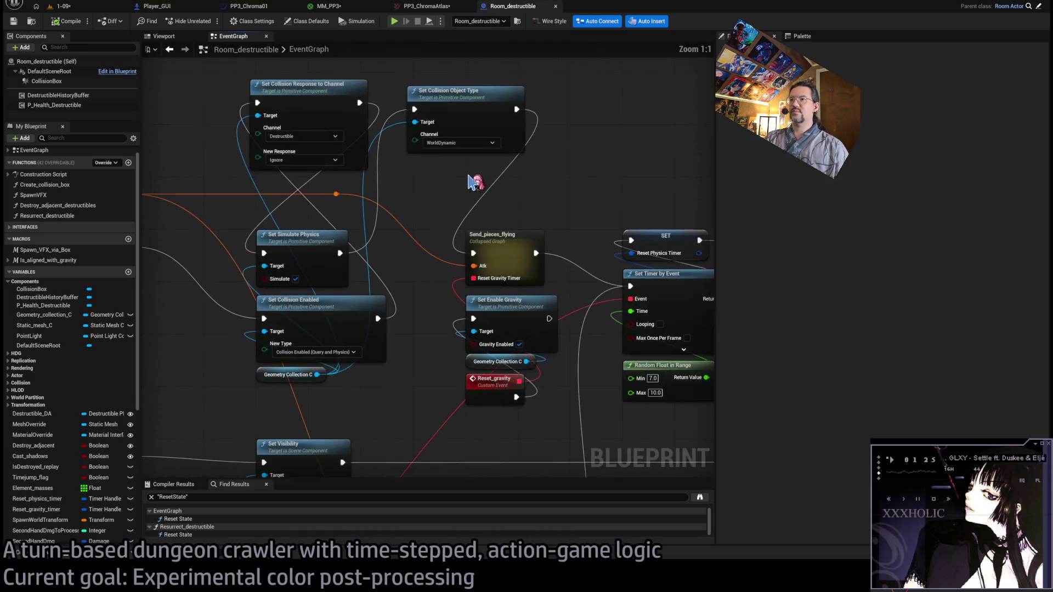
drag(415, 202, 507, 214)
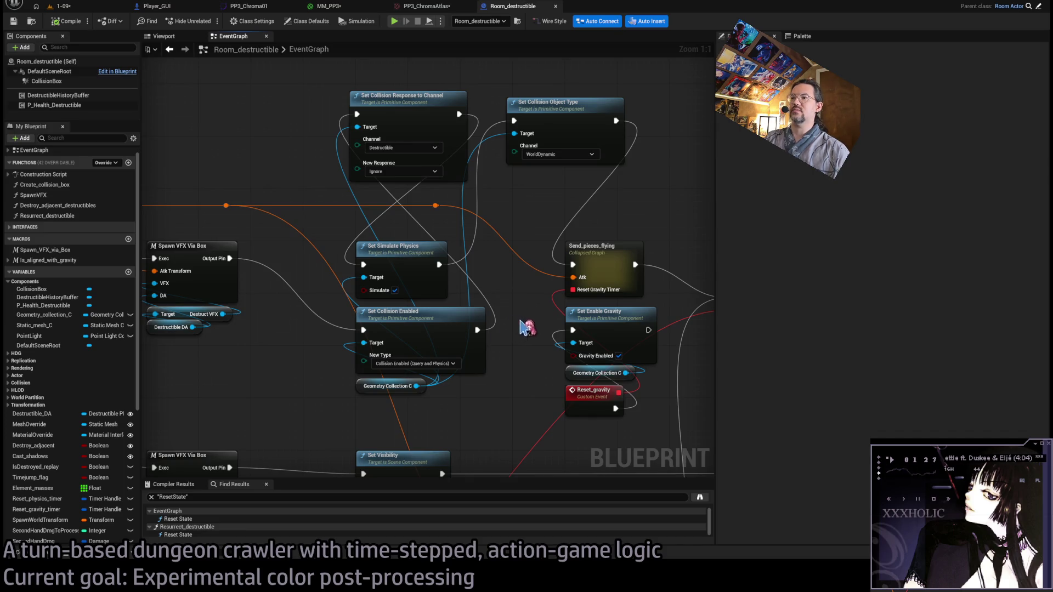
mouse_move(523, 327)
mouse_down()
mouse_move(381, 400)
mouse_move(348, 399)
mouse_move(437, 117)
mouse_up()
shift+click(575, 121)
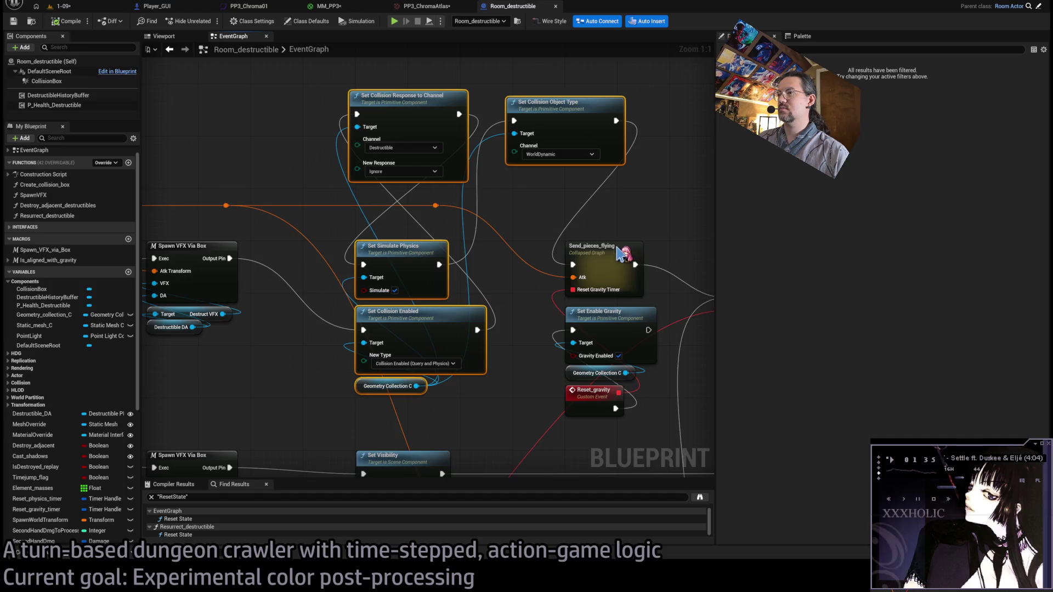
click(493, 350)
drag(365, 393, 226, 413)
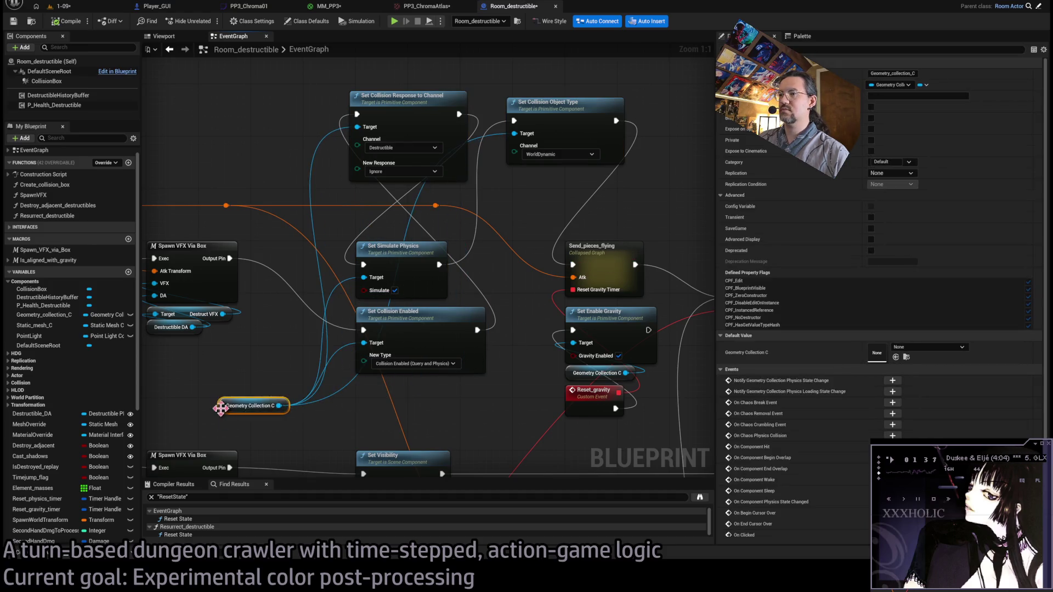
Add a reroute on the Geometry Collection wire and connect all four collision nodes' Targets to it.
double_click(311, 396)
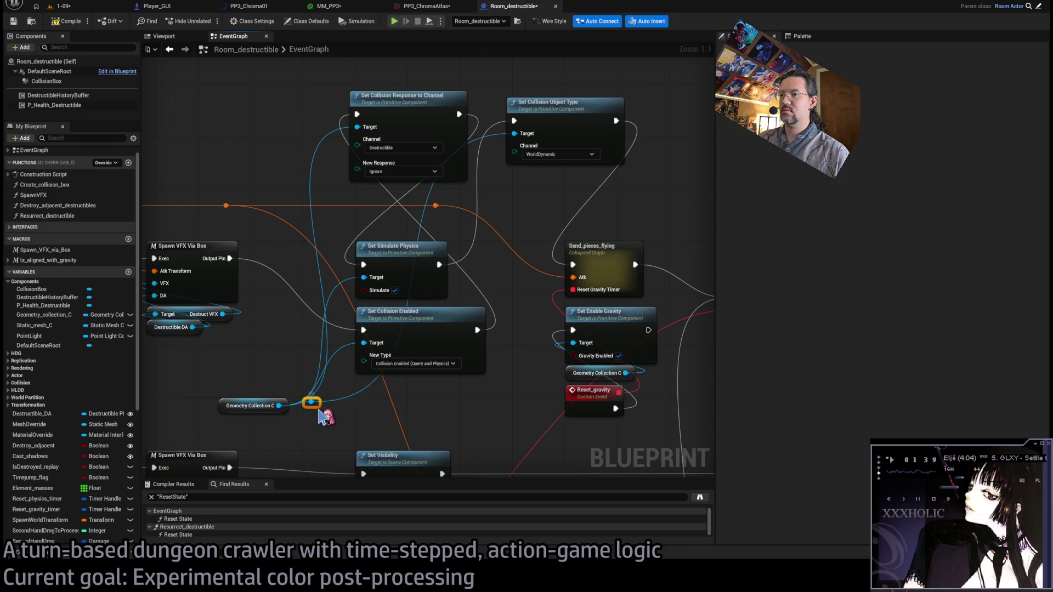
mouse_move(375, 347)
mouse_down()
mouse_move(317, 404)
mouse_move(328, 400)
mouse_up()
drag(365, 344, 317, 405)
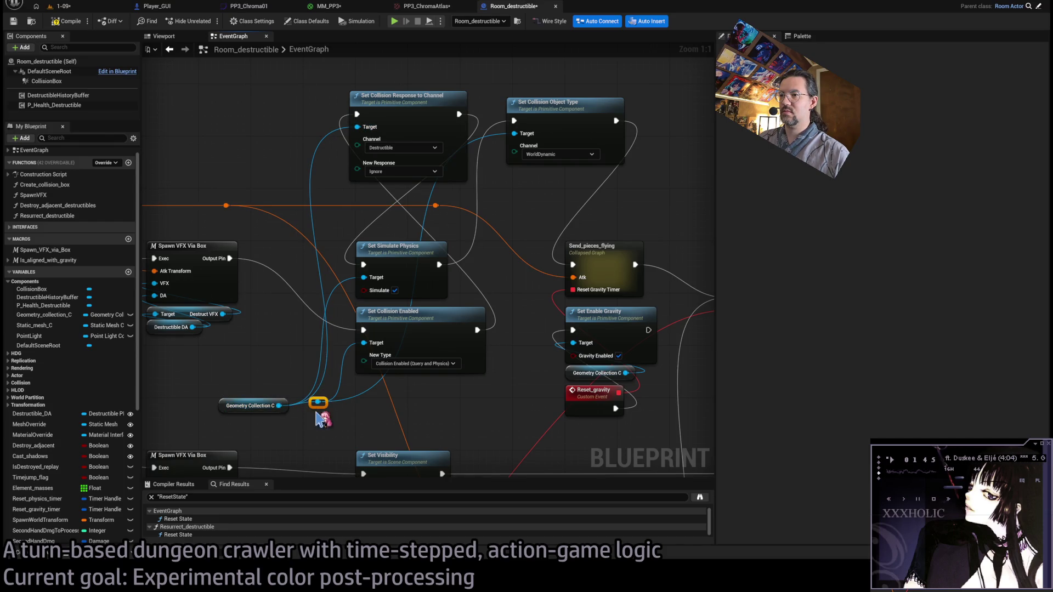
drag(363, 278, 318, 408)
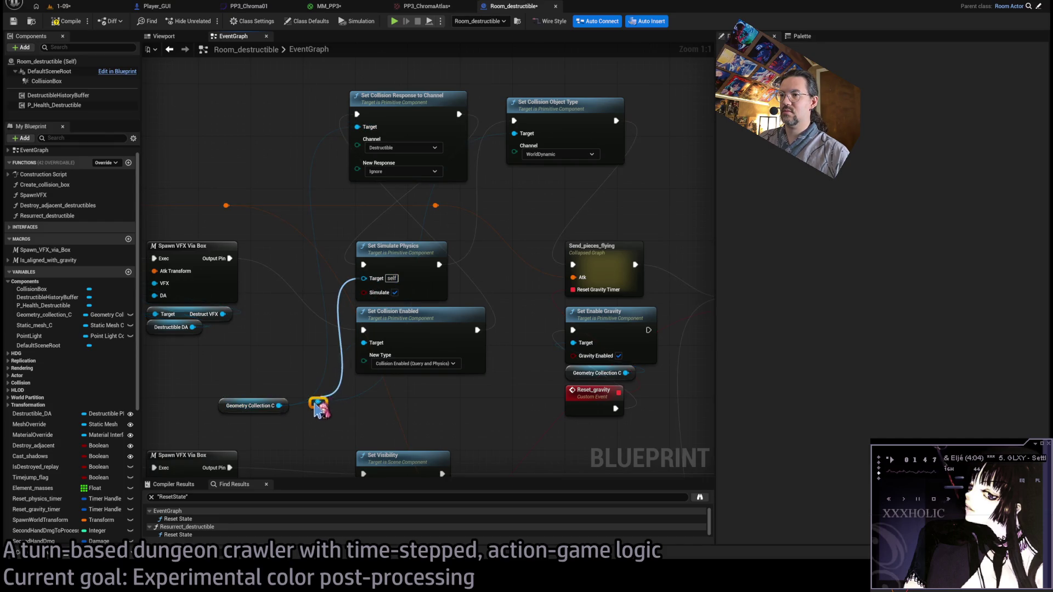
drag(289, 195, 318, 403)
mouse_move(364, 278)
mouse_down()
mouse_move(337, 403)
mouse_move(318, 403)
mouse_up()
mouse_move(368, 128)
mouse_down()
mouse_move(336, 399)
mouse_move(318, 402)
mouse_up()
mouse_move(528, 135)
mouse_down()
mouse_move(428, 337)
mouse_move(318, 402)
mouse_up()
scroll(437, 361, down, 1)
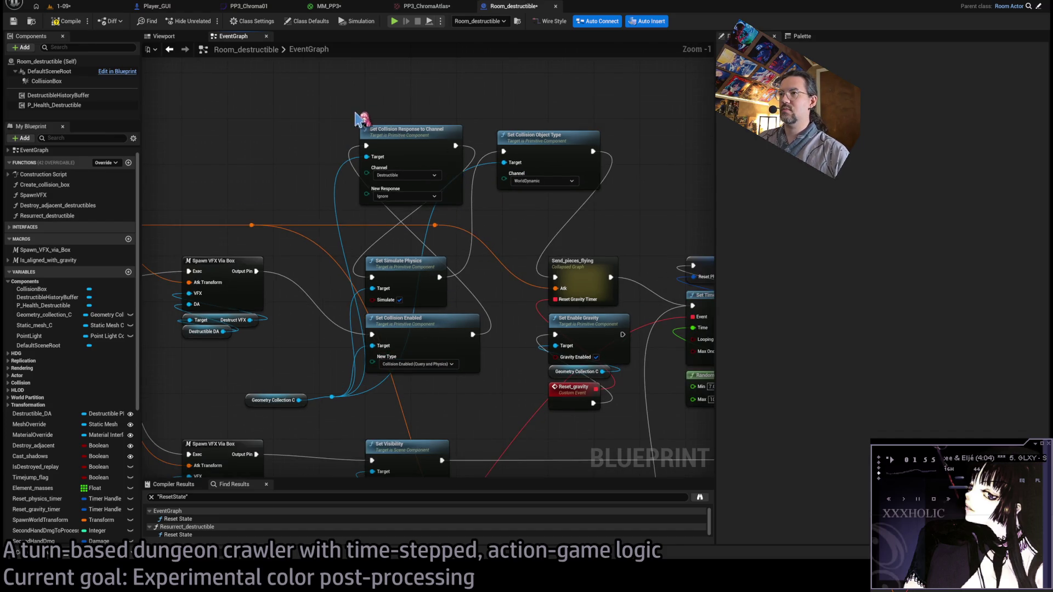
drag(317, 94, 439, 411)
Collapse the collision nodes into a graph named Enable_collision_and_set_response_channels.
ctrl+click(516, 163)
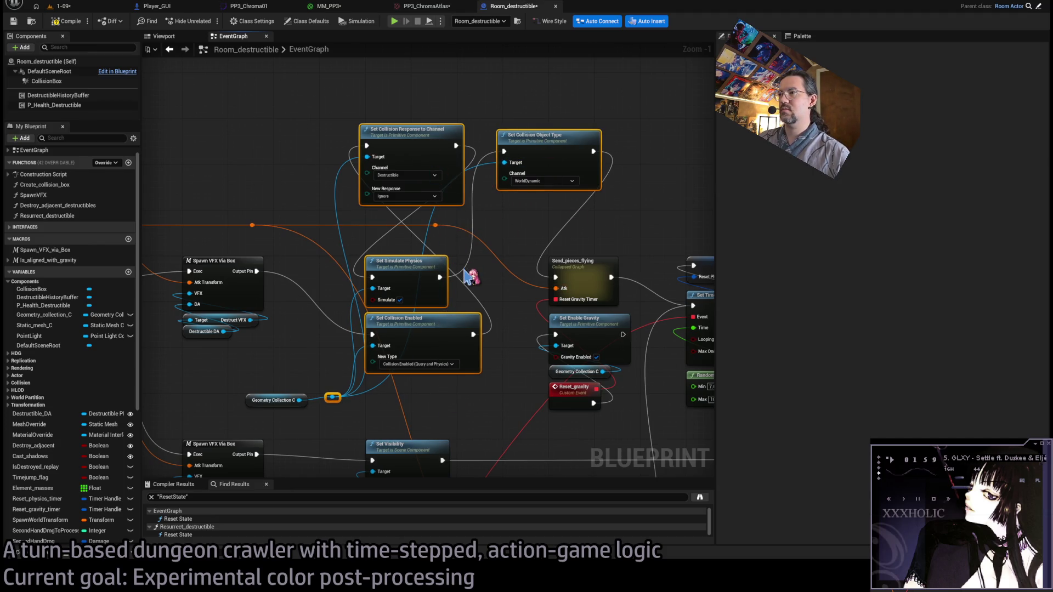
key(ctrl+shift+c)
text(Enable_collision)
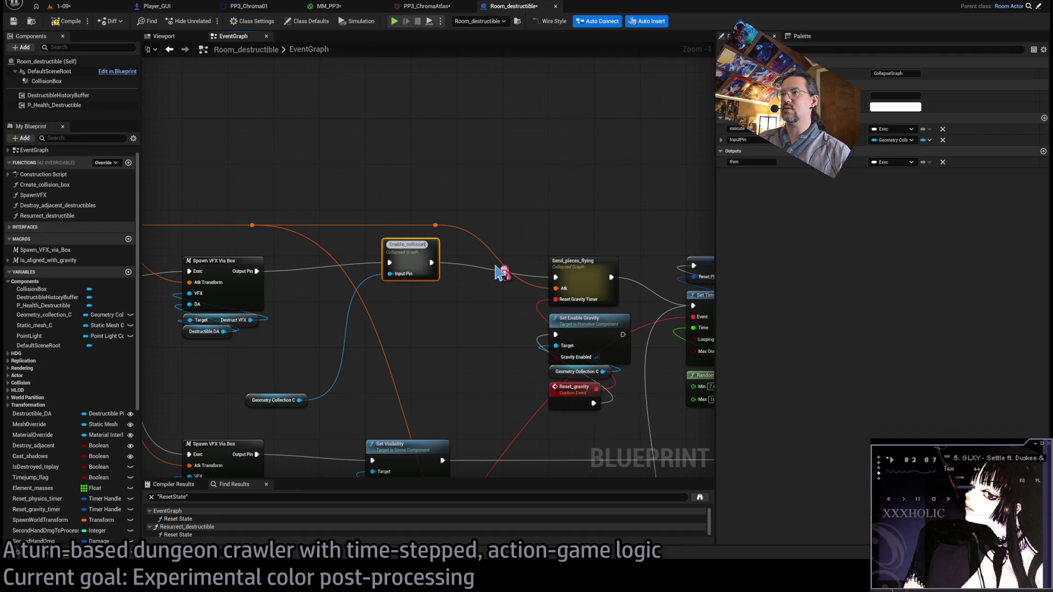
text(_and_set_)
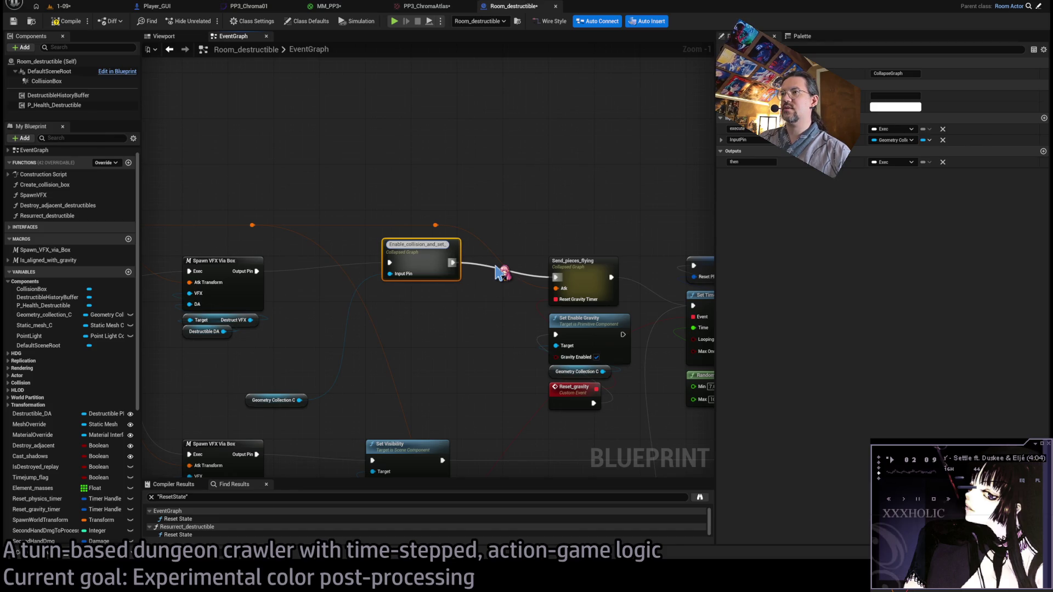
text(response_channels)
key(Return)
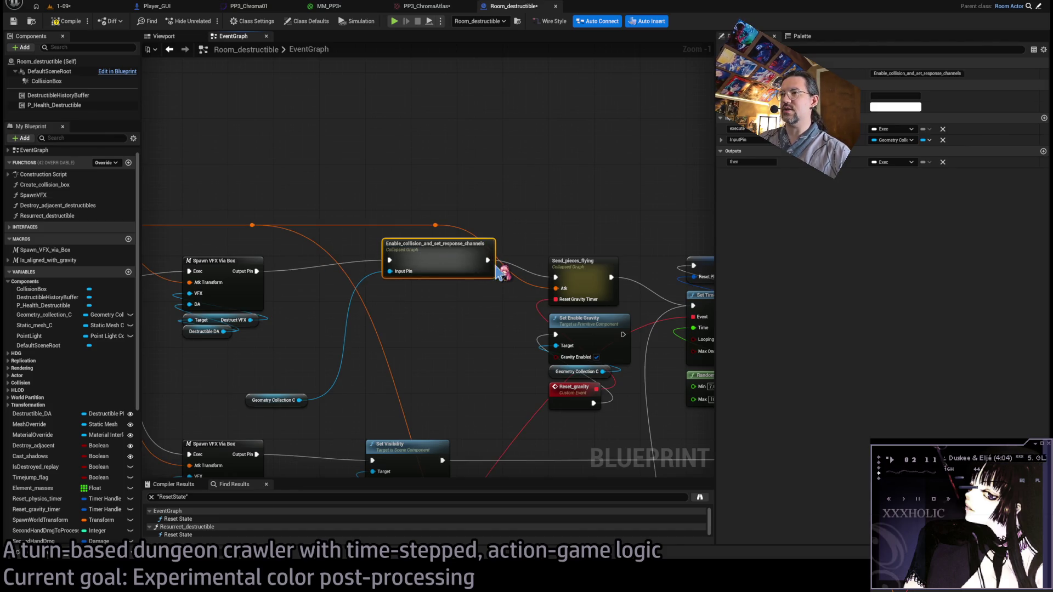
Place the collapsed node beside the Geometry Collection getter and rename its input pin Geometry Collection.
drag(439, 272, 422, 288)
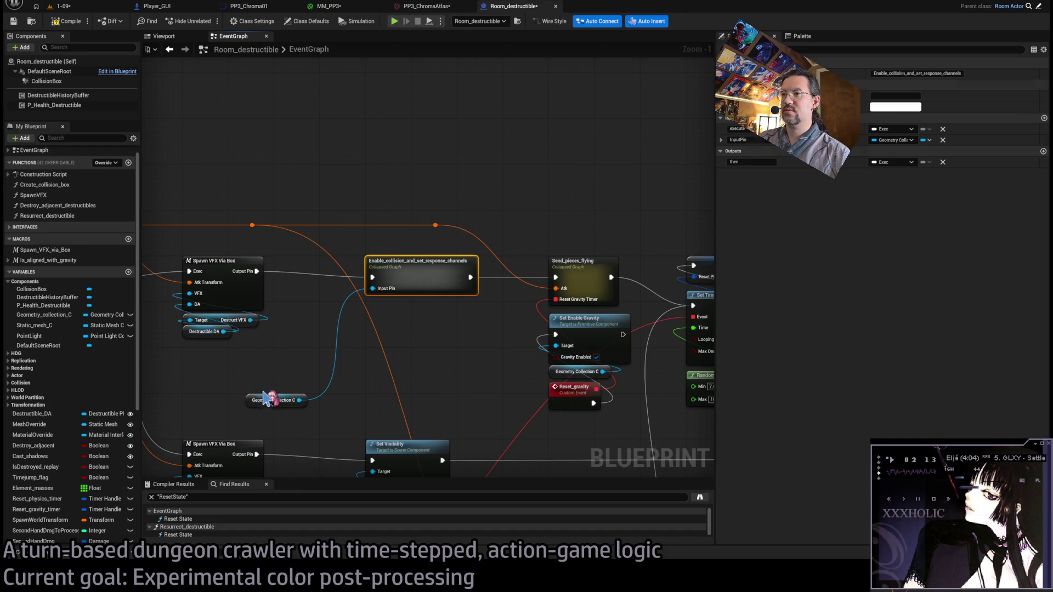
drag(267, 398, 392, 309)
scroll(439, 324, up, 1)
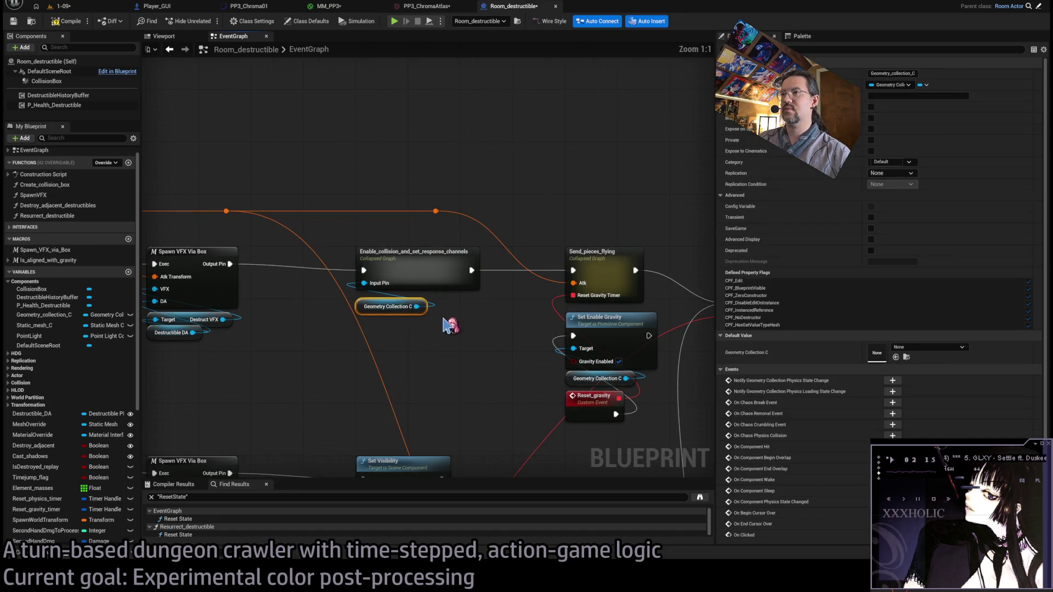
click(420, 252)
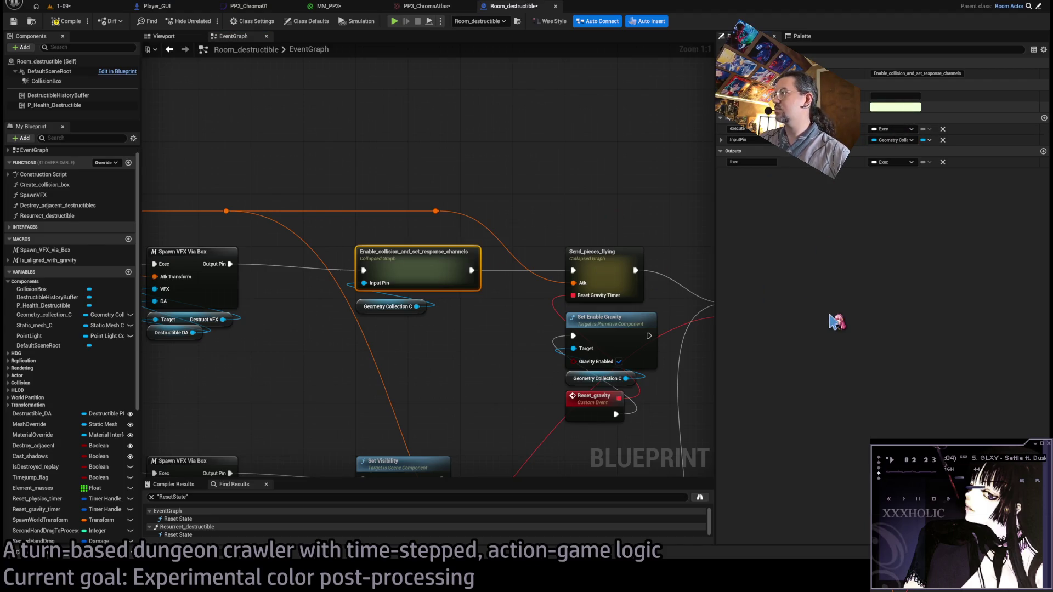
click(741, 140)
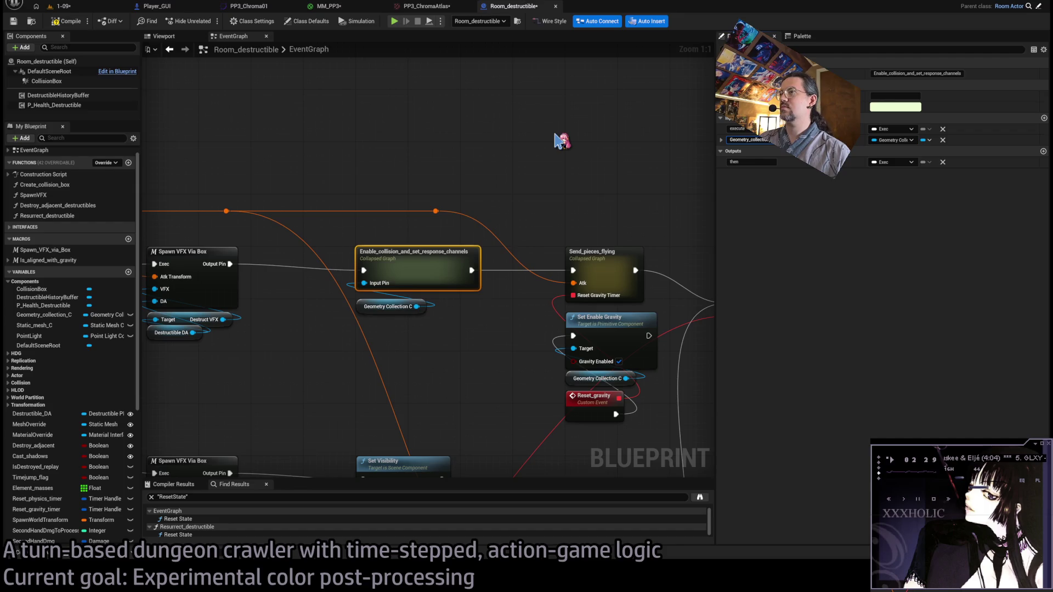
double_click(397, 264)
Stack the collision nodes between Inputs and Outputs, moving the wire junction near Inputs.
mouse_move(339, 274)
mouse_down()
mouse_move(212, 214)
mouse_move(378, 224)
mouse_move(312, 219)
mouse_up()
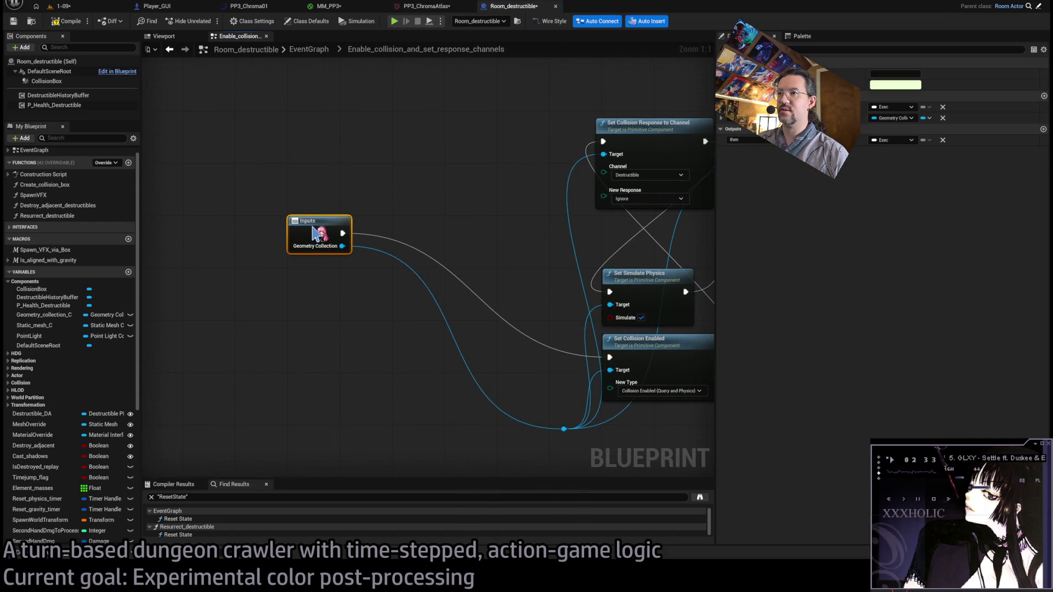
drag(490, 419, 349, 185)
mouse_move(543, 373)
mouse_down()
mouse_move(337, 245)
mouse_move(540, 375)
mouse_up()
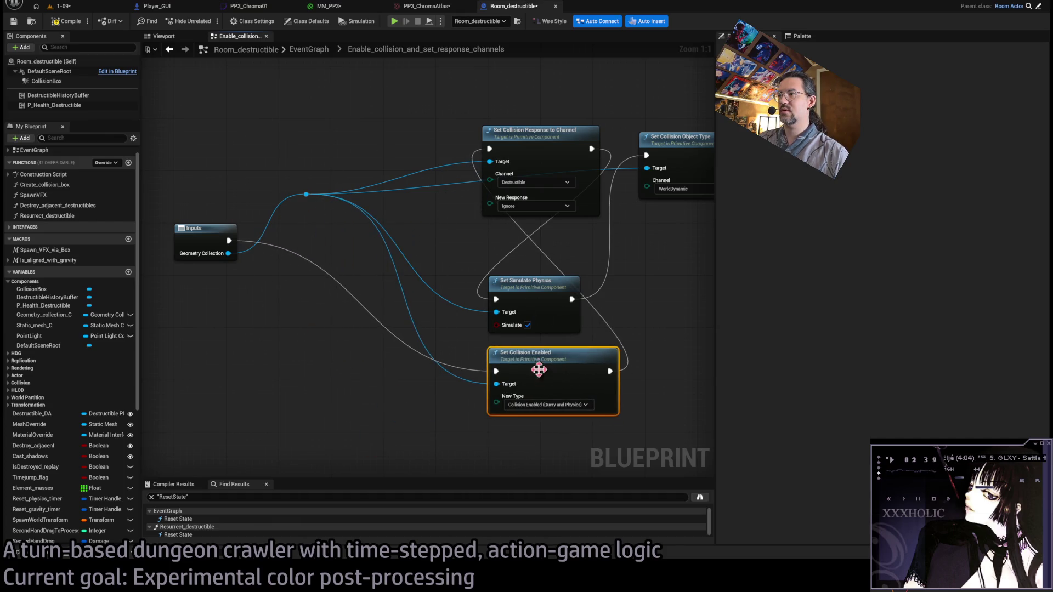
mouse_move(557, 304)
mouse_down()
mouse_move(543, 219)
mouse_move(551, 80)
mouse_move(551, 94)
mouse_up()
drag(438, 66, 526, 262)
mouse_move(509, 79)
mouse_down()
mouse_move(526, 216)
mouse_move(515, 204)
mouse_up()
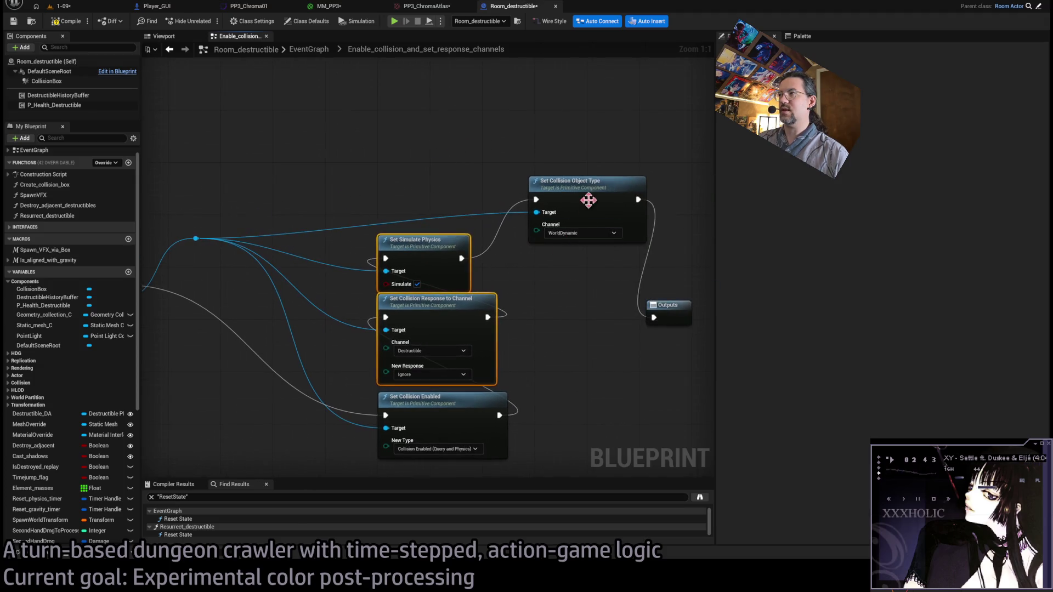
drag(587, 198, 439, 186)
drag(669, 306, 616, 285)
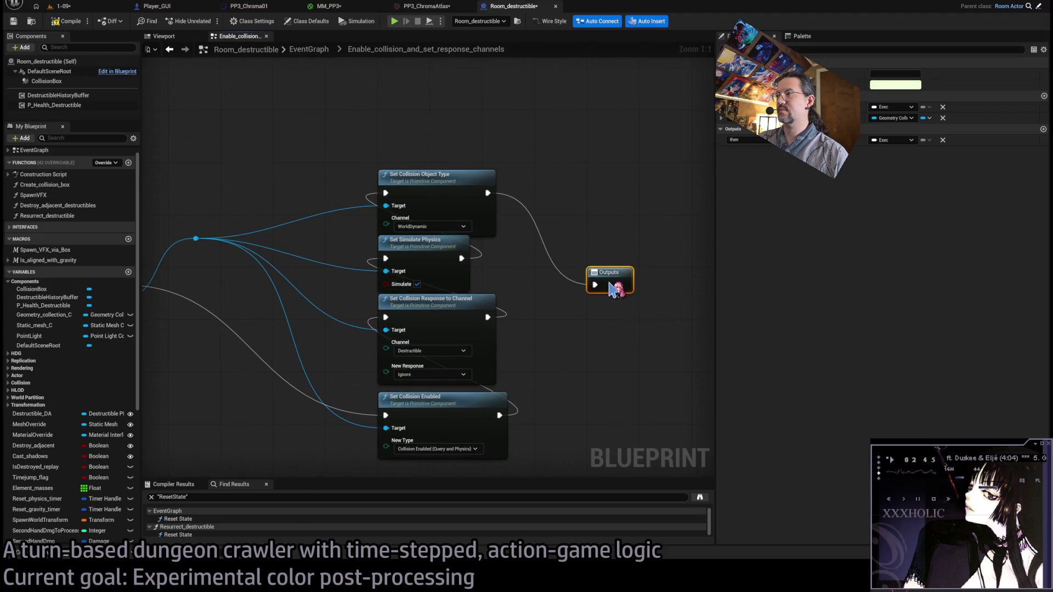
scroll(548, 297, down, 2)
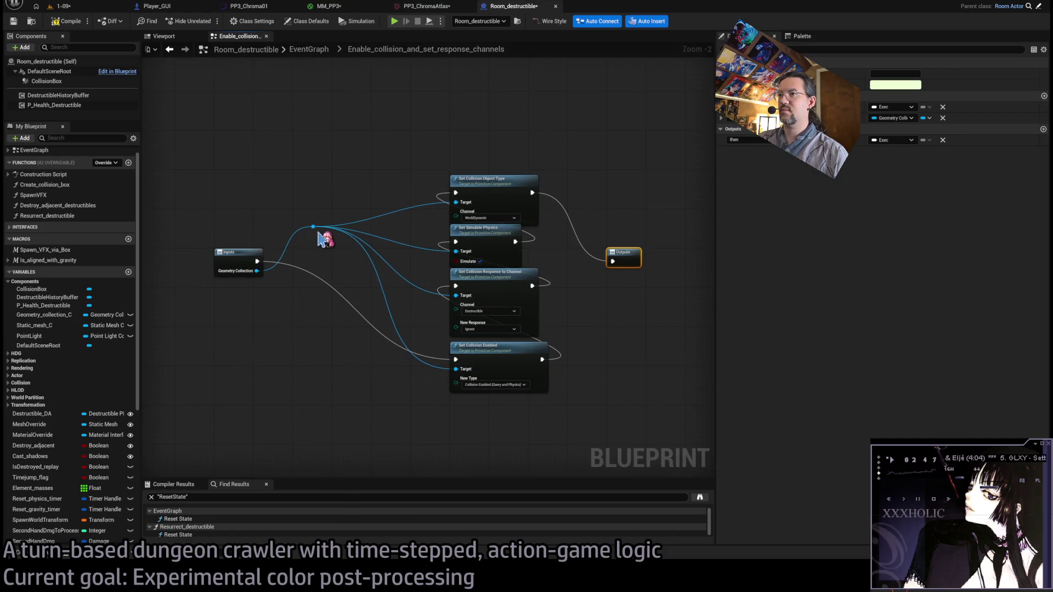
key(alt+Left)
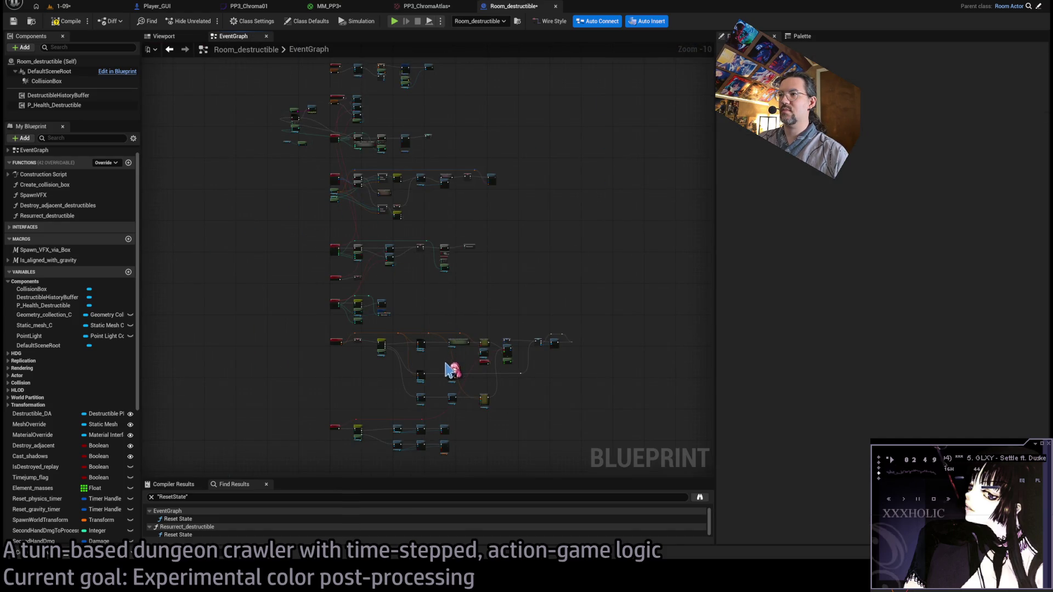
Reopen the collapsed graph and shift the four collision nodes and Outputs closer to Inputs.
scroll(455, 351, up, 5)
double_click(470, 317)
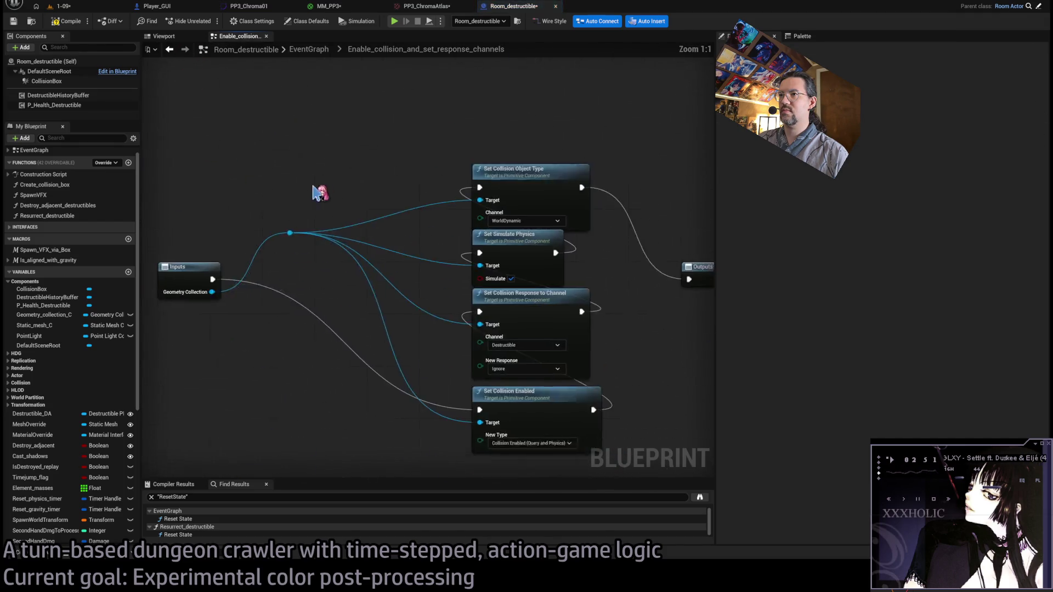
drag(285, 195, 378, 113)
scroll(468, 258, down, 2)
drag(411, 164, 540, 354)
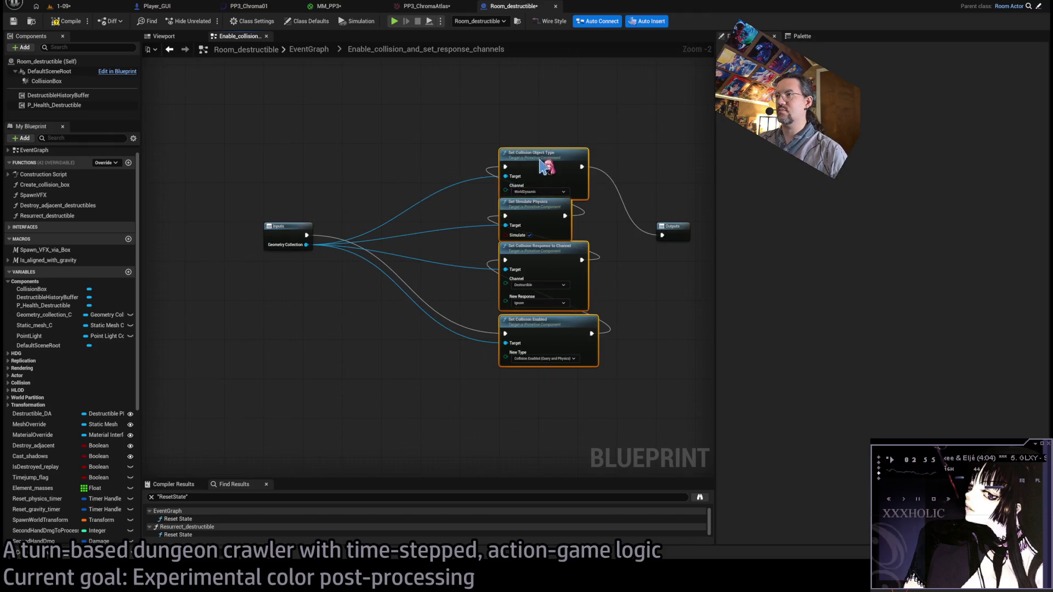
drag(548, 169, 427, 238)
click(642, 238)
mouse_move(674, 232)
mouse_down()
mouse_move(559, 237)
mouse_move(435, 369)
mouse_move(424, 329)
mouse_up()
Nudge the collision nodes into final alignment and return to the EventGraph.
scroll(572, 284, down, 5)
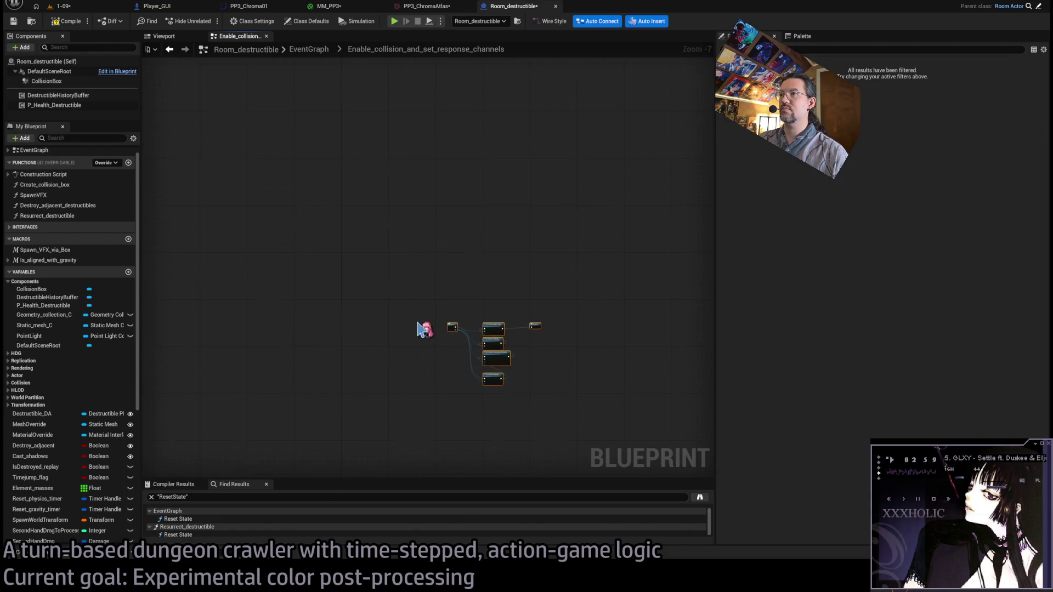
scroll(423, 354, down, 4)
drag(463, 263, 446, 332)
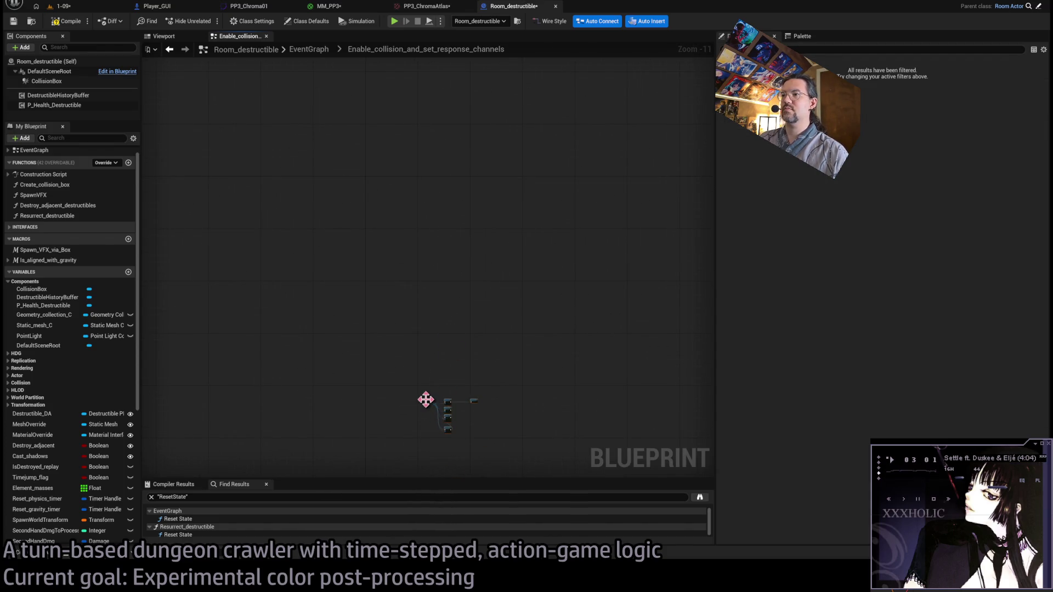
scroll(367, 184, up, 6)
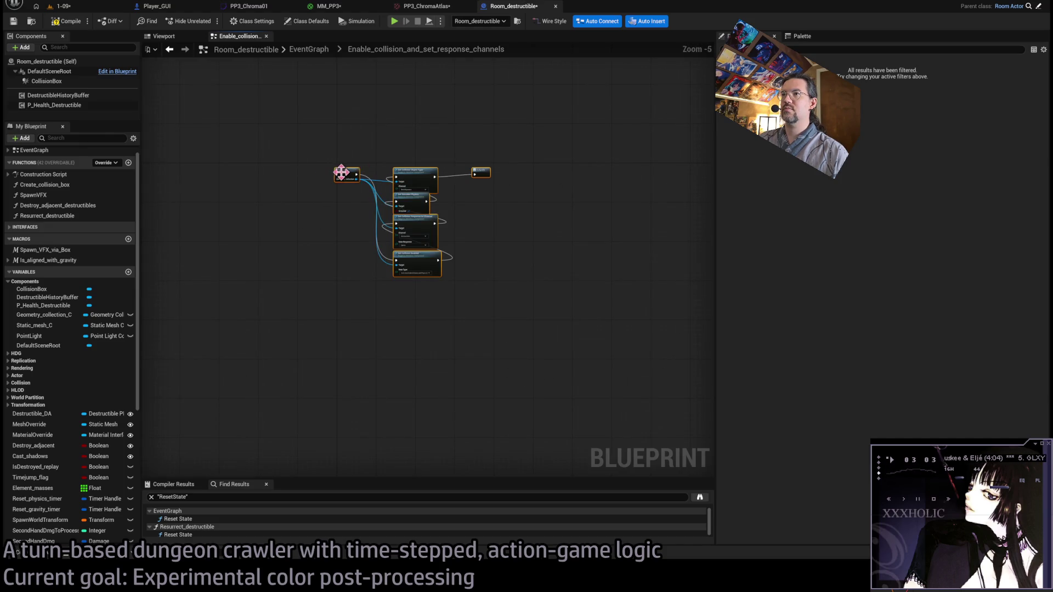
drag(341, 172, 344, 168)
scroll(343, 166, up, 3)
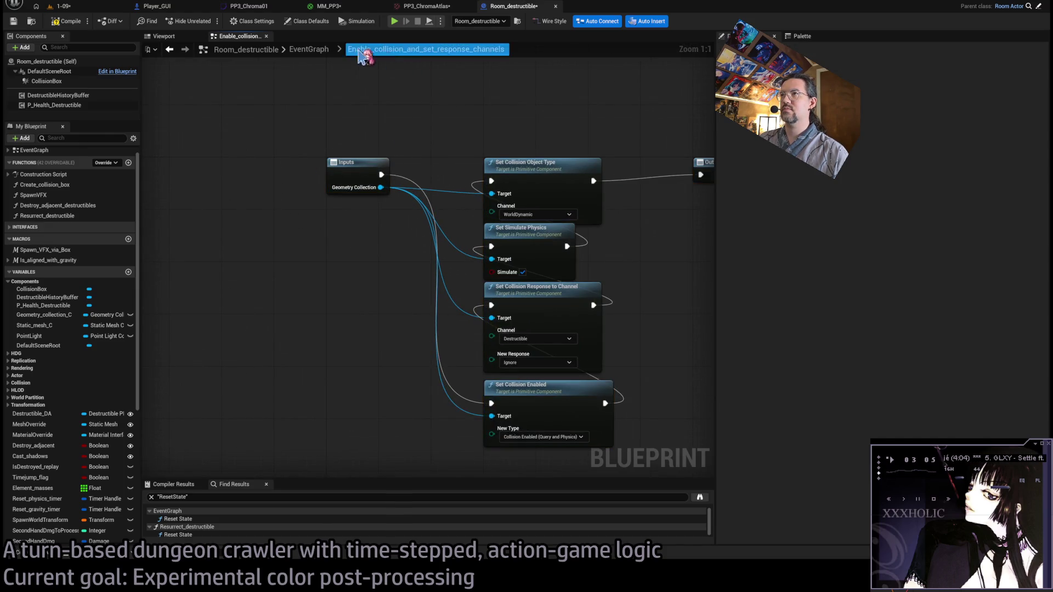
click(310, 51)
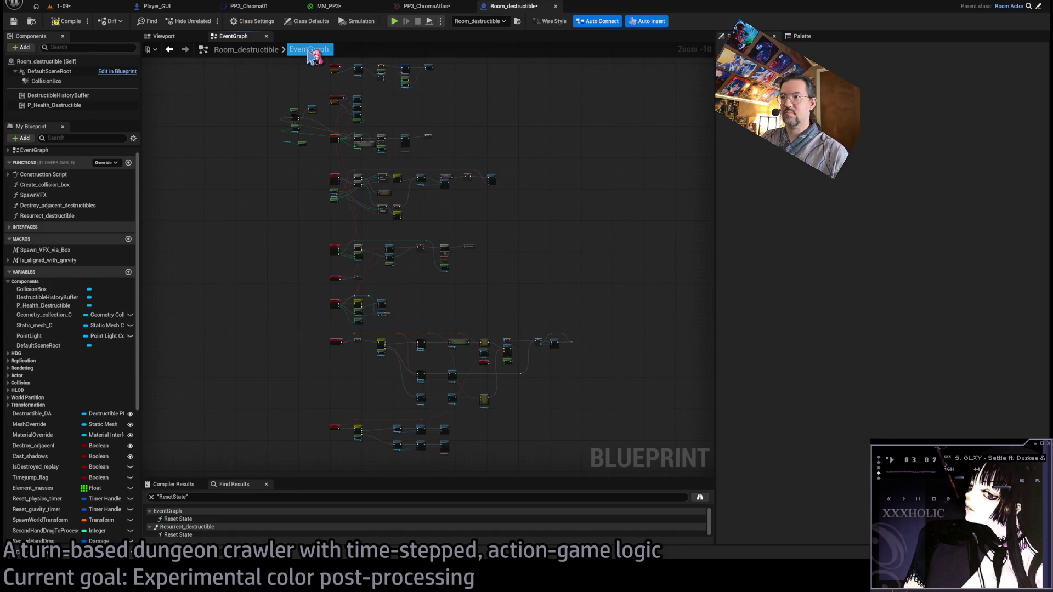
scroll(450, 372, up, 7)
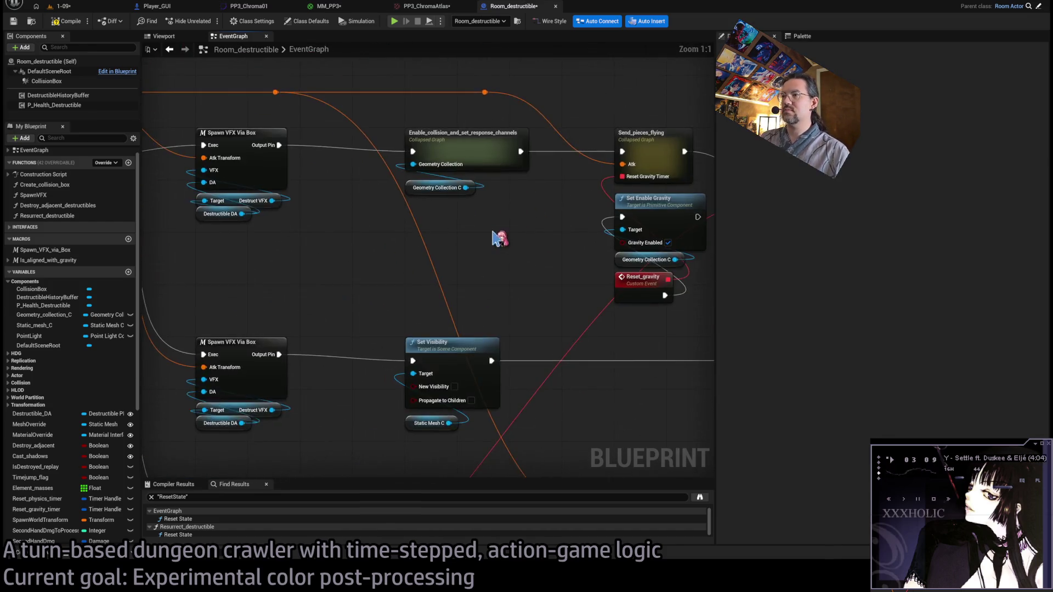
Connect the shared transform wire into Send_mesh_flying's Atk Transform pin.
drag(504, 208, 454, 205)
mouse_move(441, 135)
mouse_down()
mouse_move(540, 435)
mouse_move(530, 431)
mouse_up()
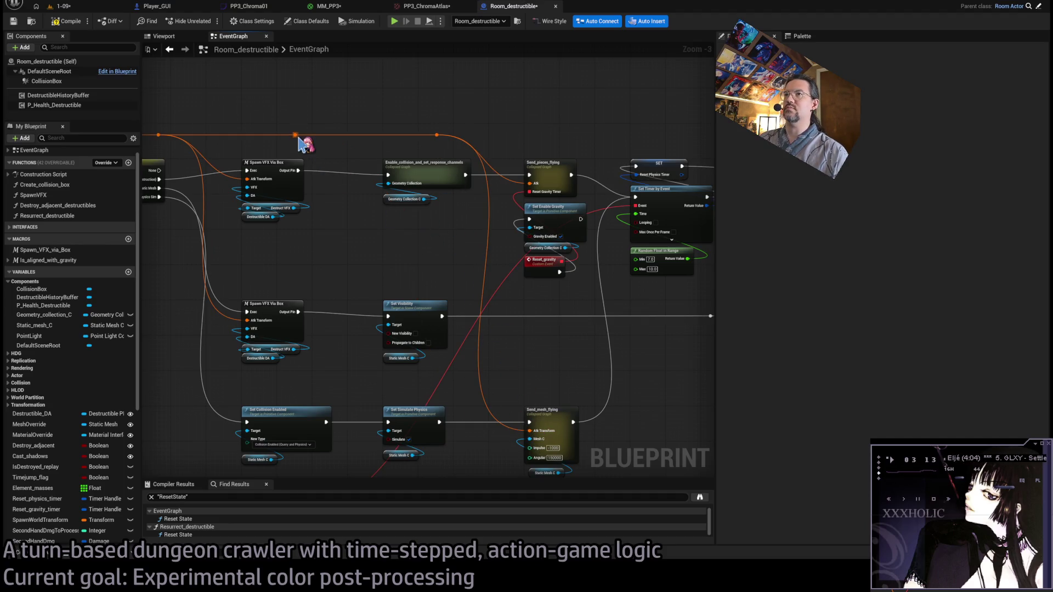
drag(282, 104, 285, 104)
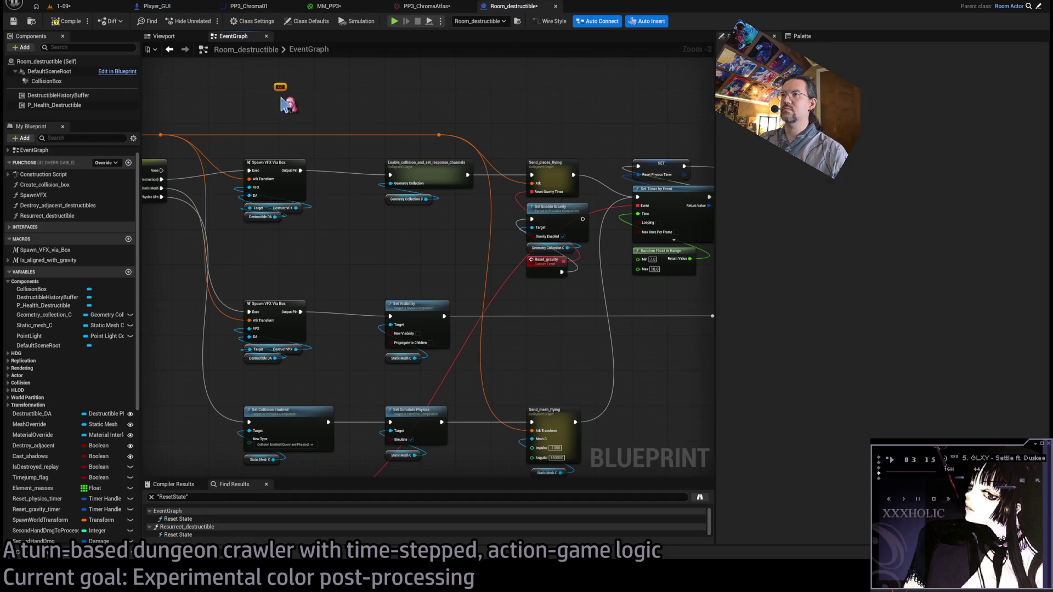
scroll(623, 287, up, 2)
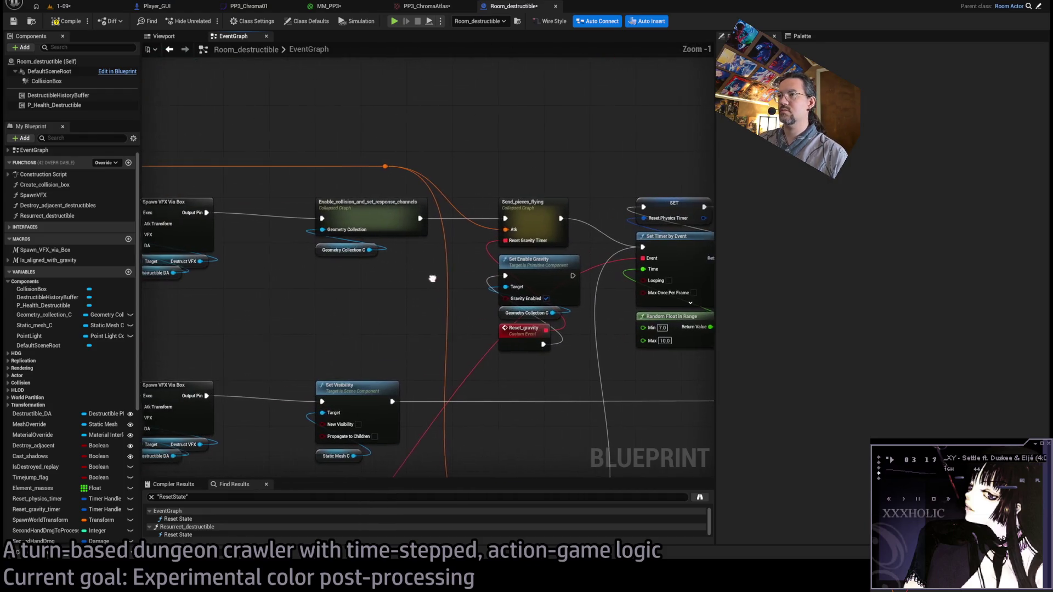
scroll(418, 258, down, 2)
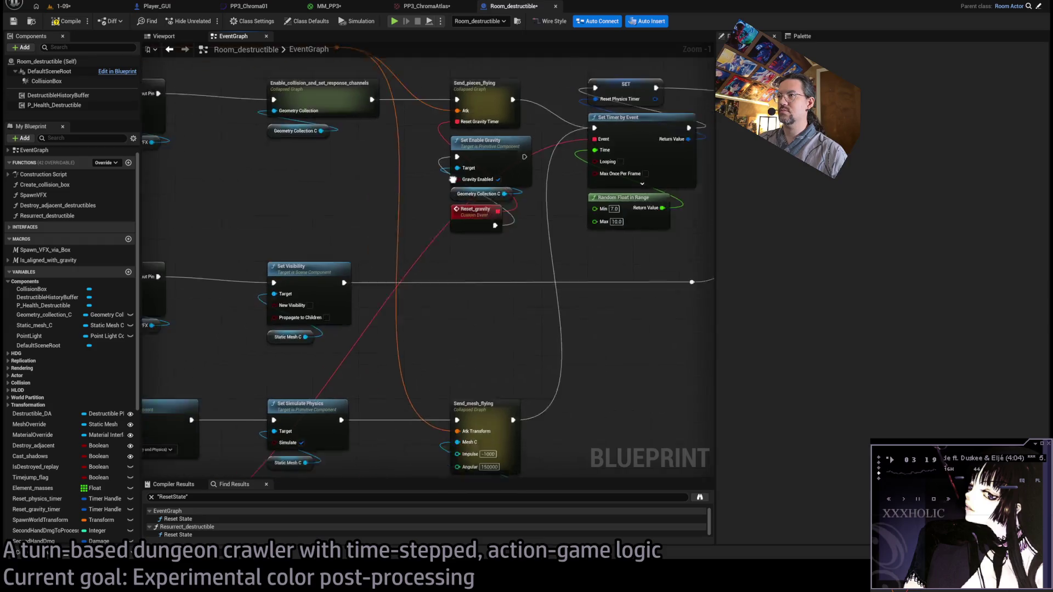
Move the red wire's reroute point to the right and compile the blueprint.
drag(543, 174, 527, 141)
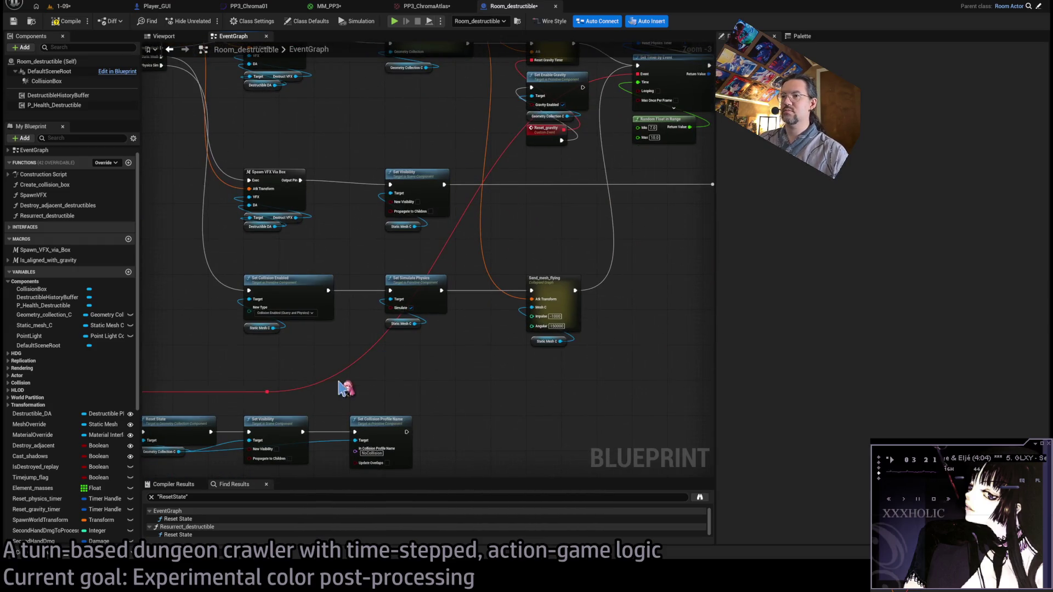
click(267, 391)
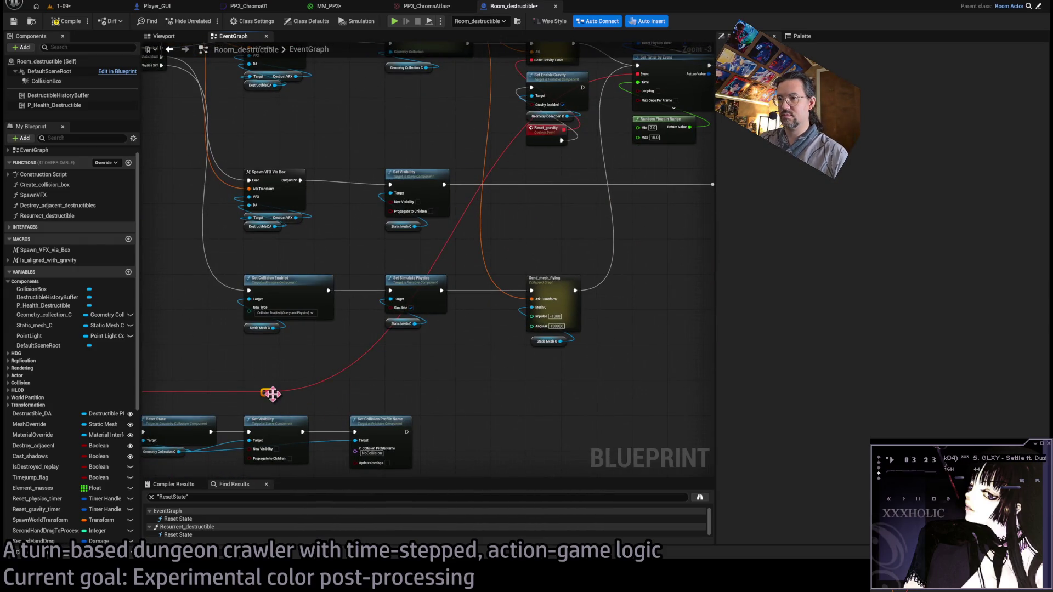
mouse_move(271, 394)
mouse_down()
mouse_move(404, 400)
mouse_move(460, 418)
mouse_up()
scroll(485, 384, down, 3)
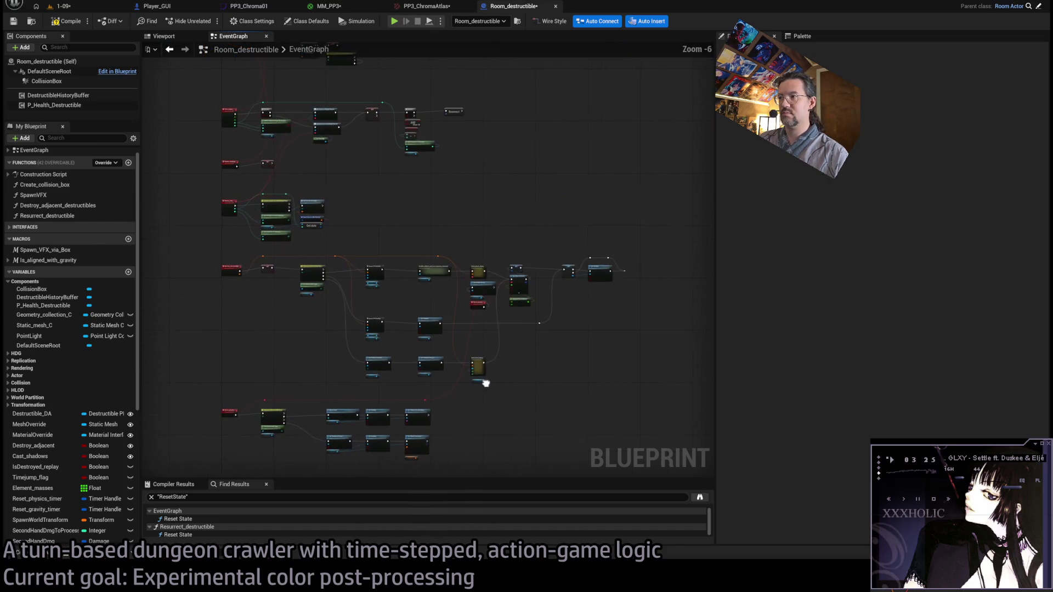
click(64, 17)
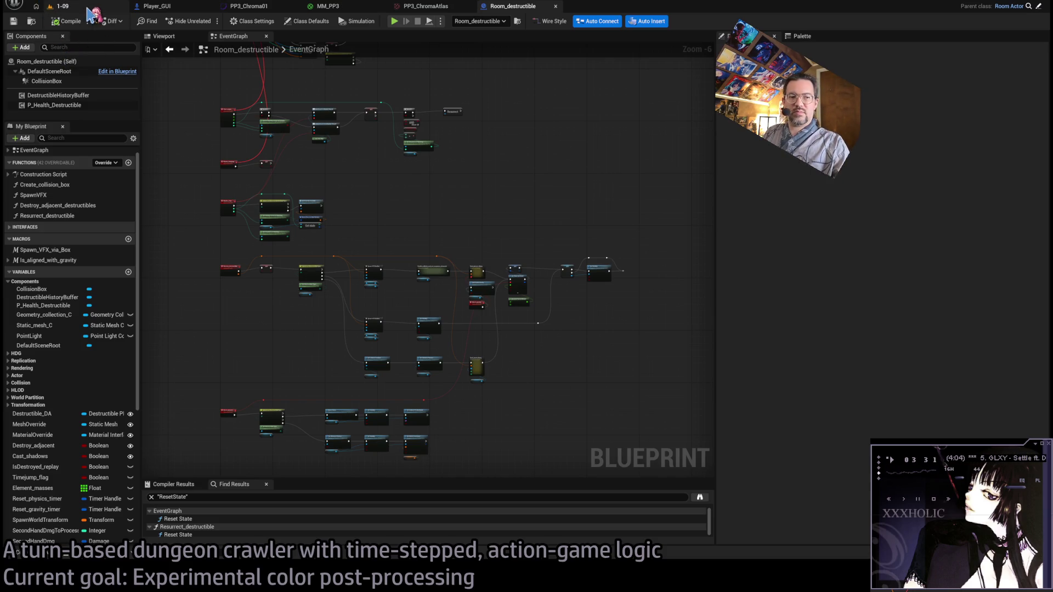
click(88, 8)
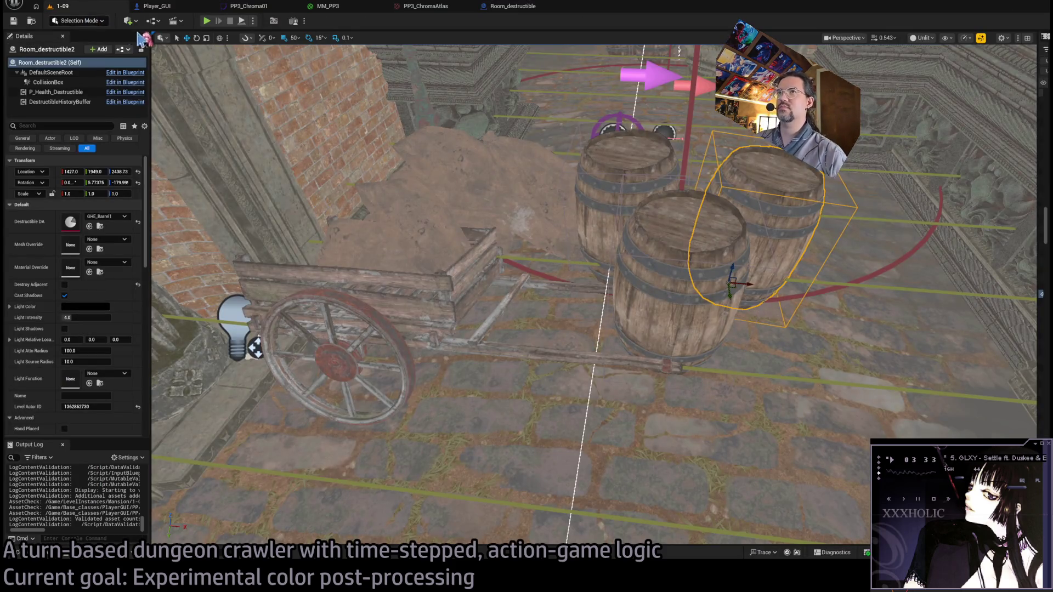
Start the play test, queue one-second holds up to 12 seconds, and run them.
key(alt+p)
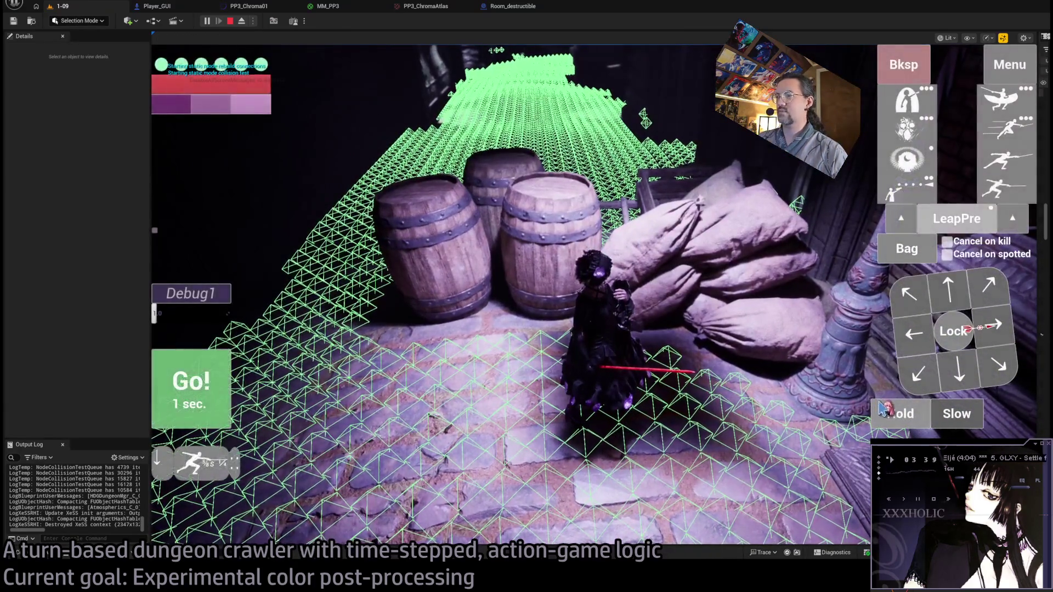
click(893, 415)
click(893, 415)
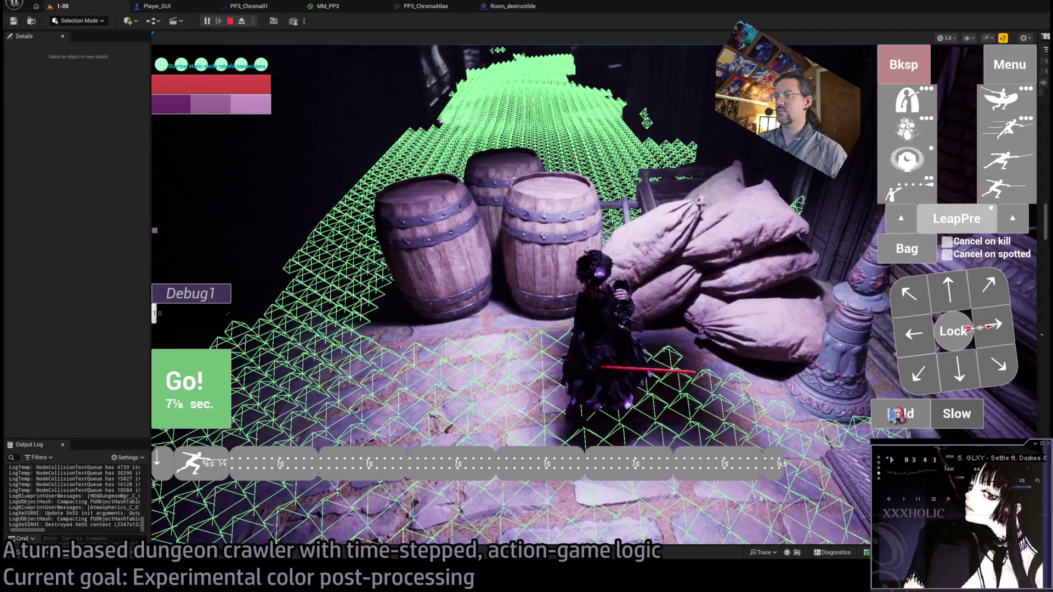
click(893, 415)
click(893, 415)
click(893, 415)
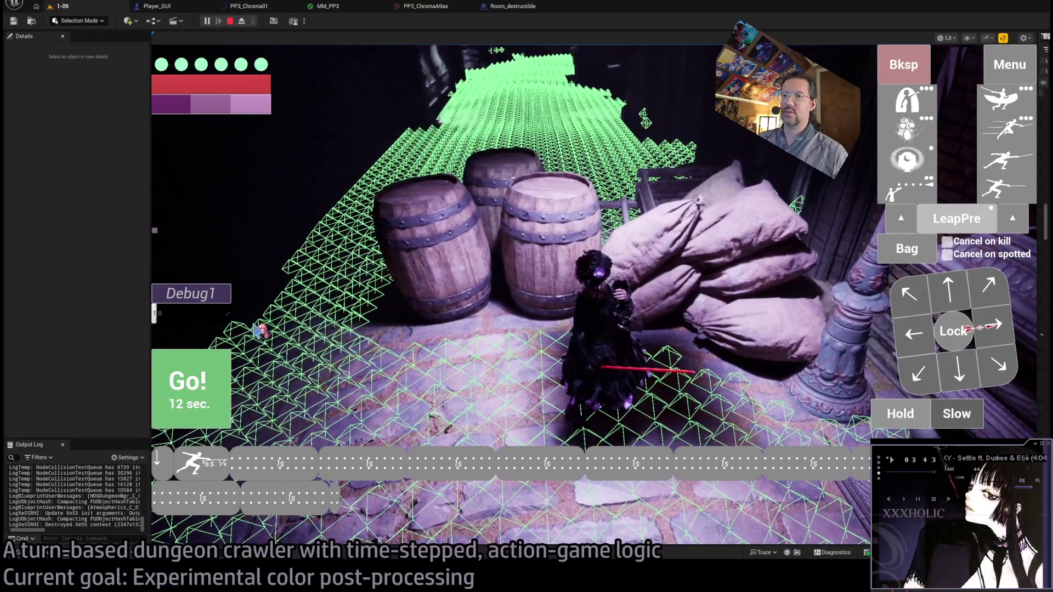
click(200, 384)
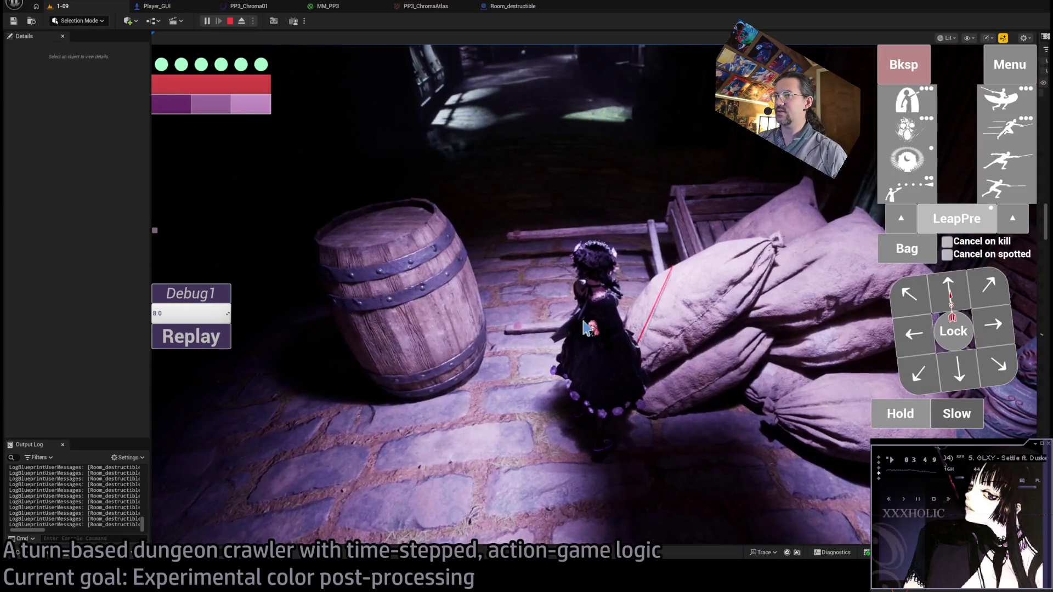
Set Debug1 to 1.0 and execute a leaping thrust attack on the barrel.
click(195, 312)
text(1.0)
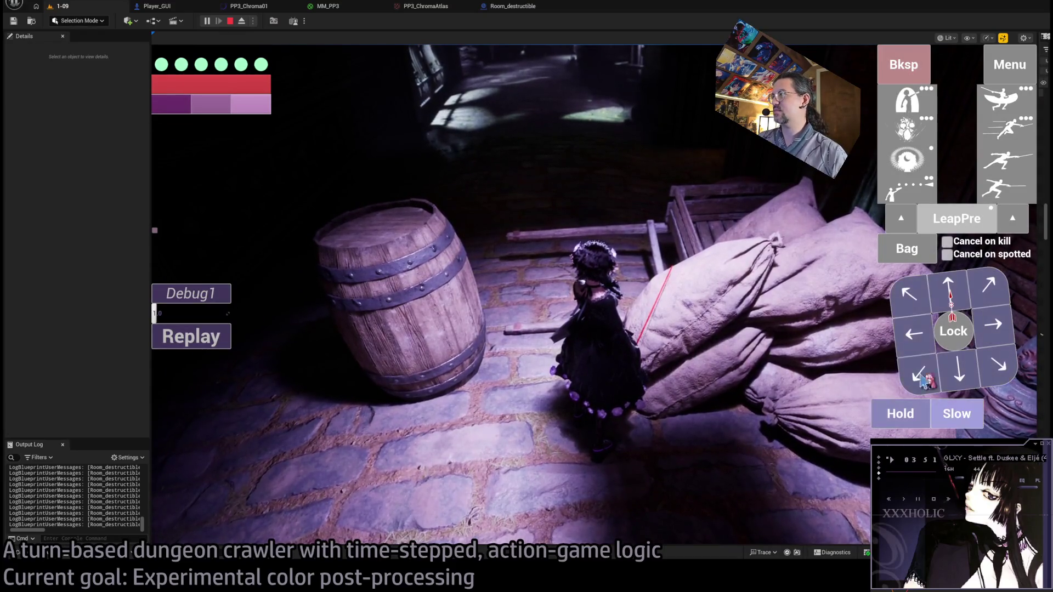
click(922, 378)
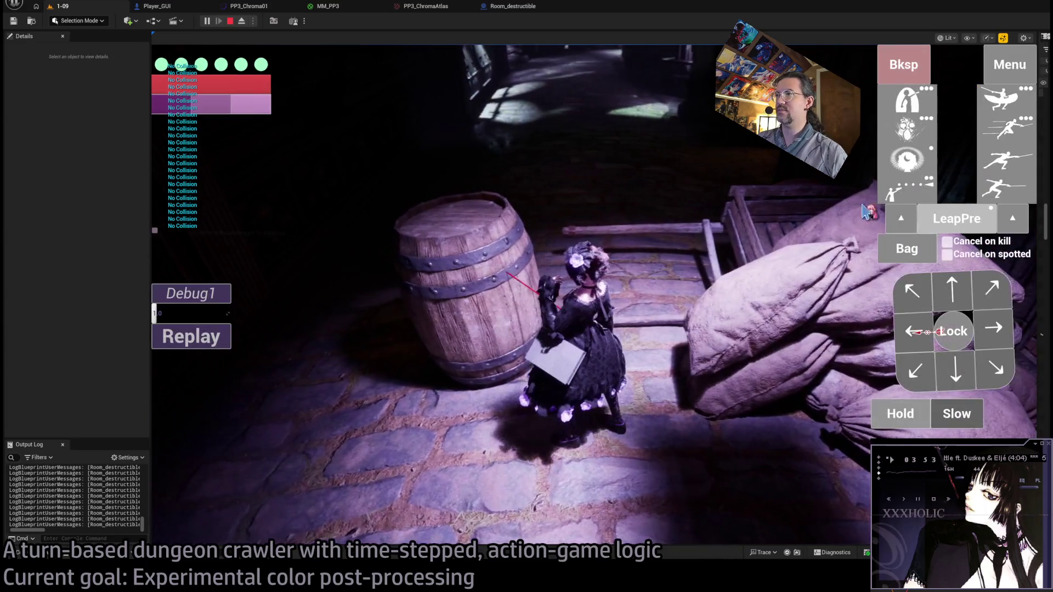
click(1010, 136)
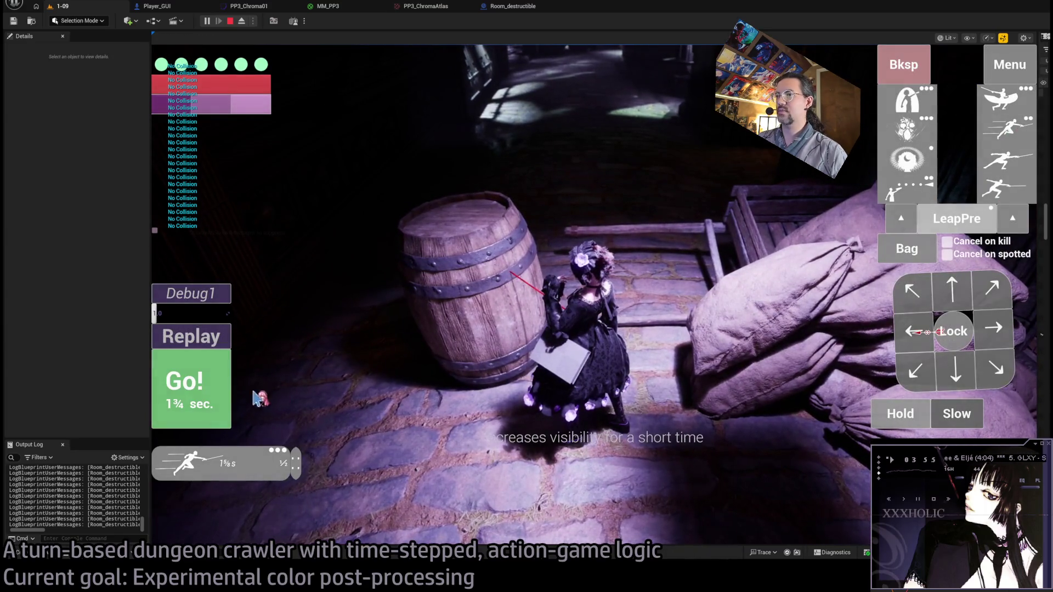
key(space)
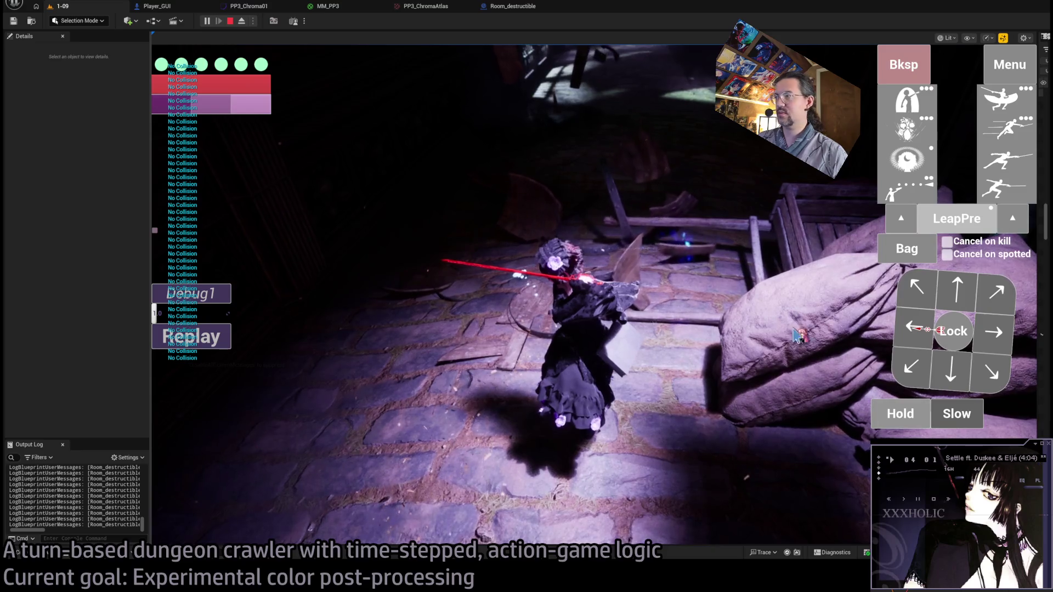
Play further attack and hold turns on the barrel, then stop the play session.
click(796, 336)
key(space)
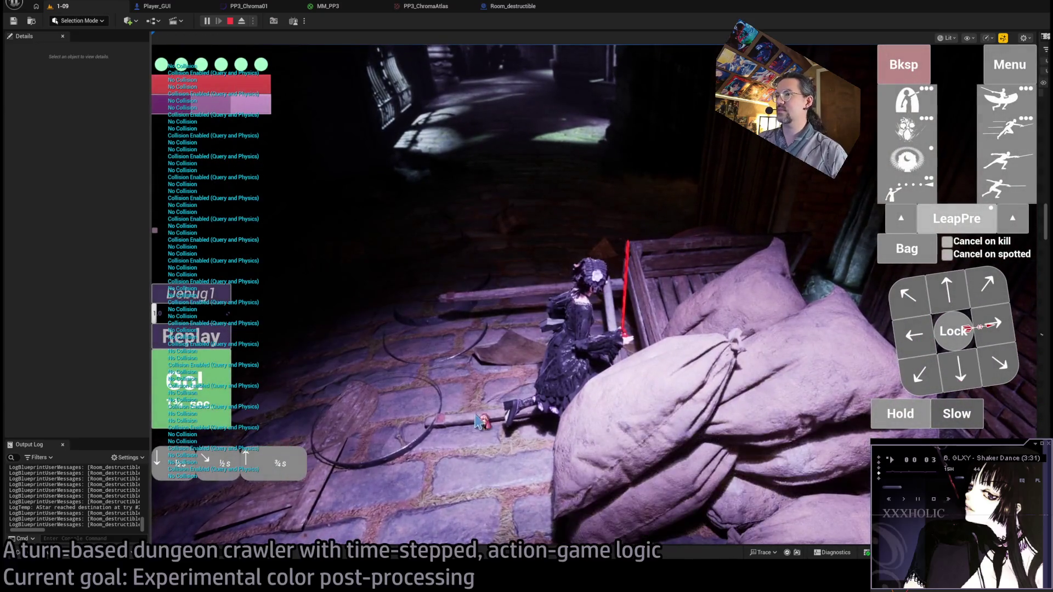
key(space)
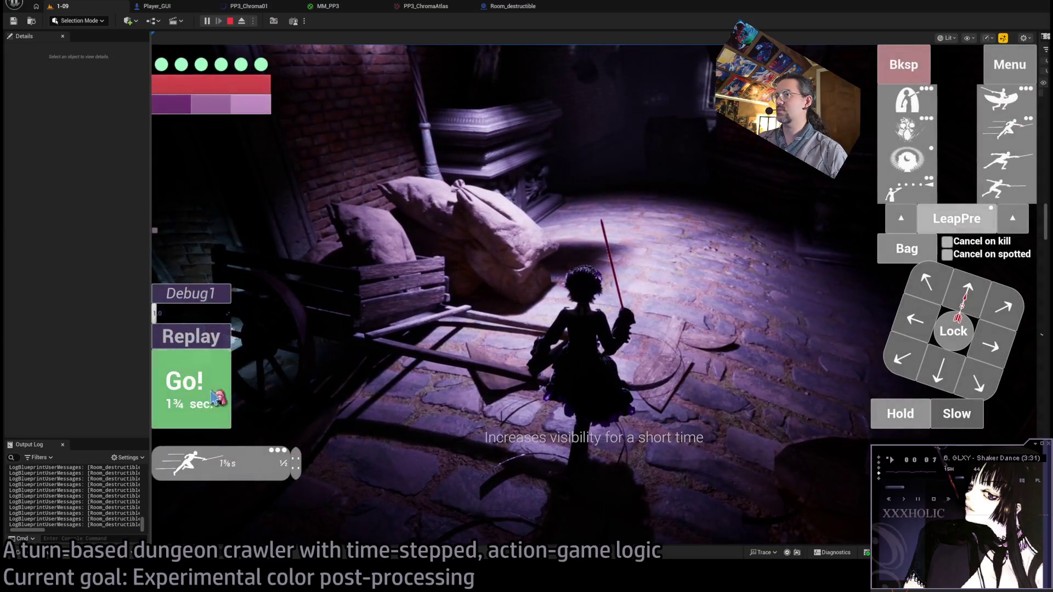
click(213, 396)
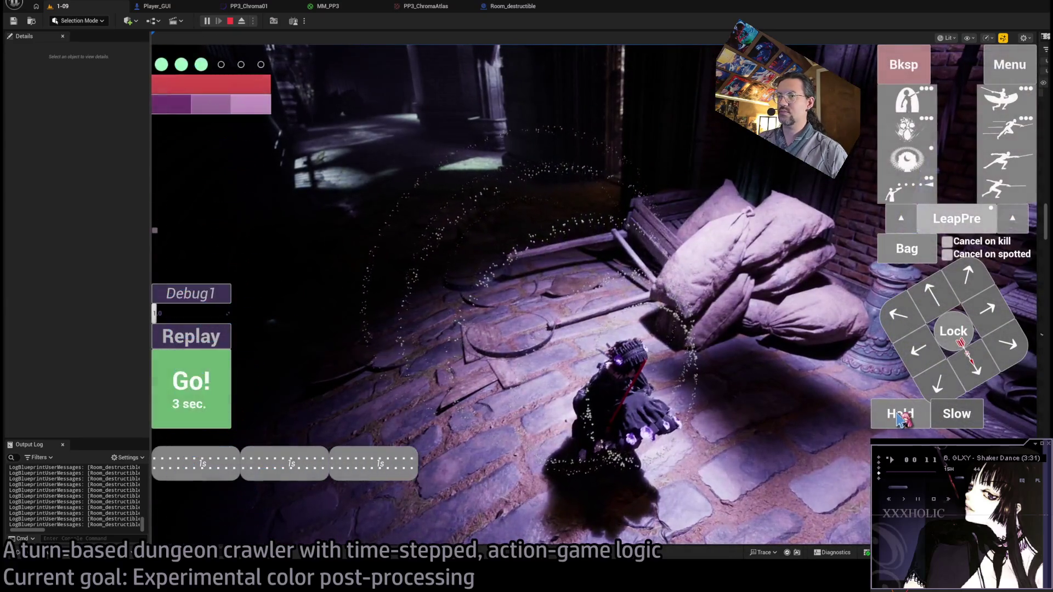
click(900, 419)
click(224, 401)
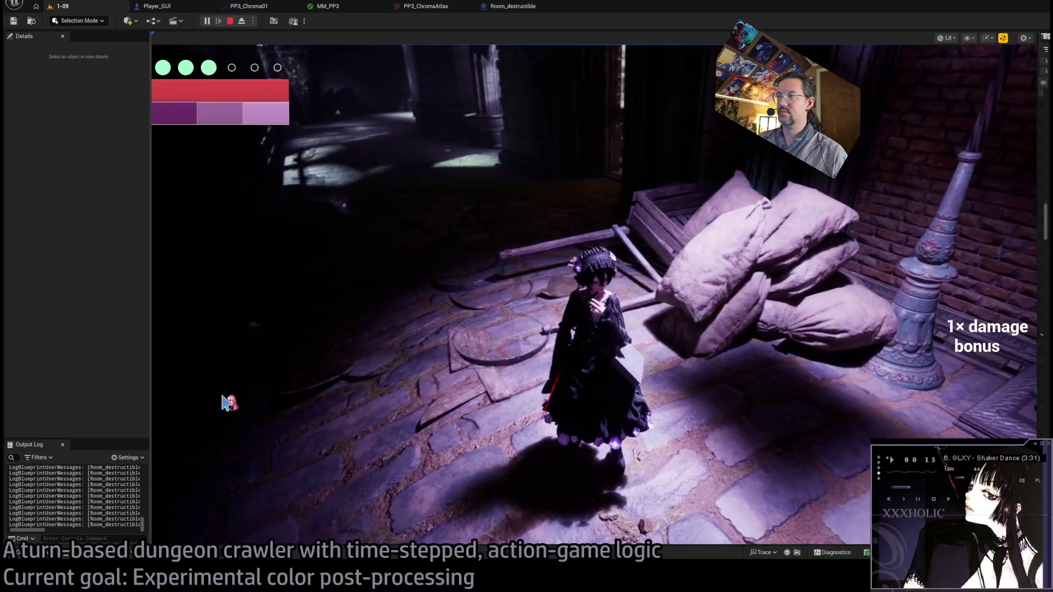
key(Escape)
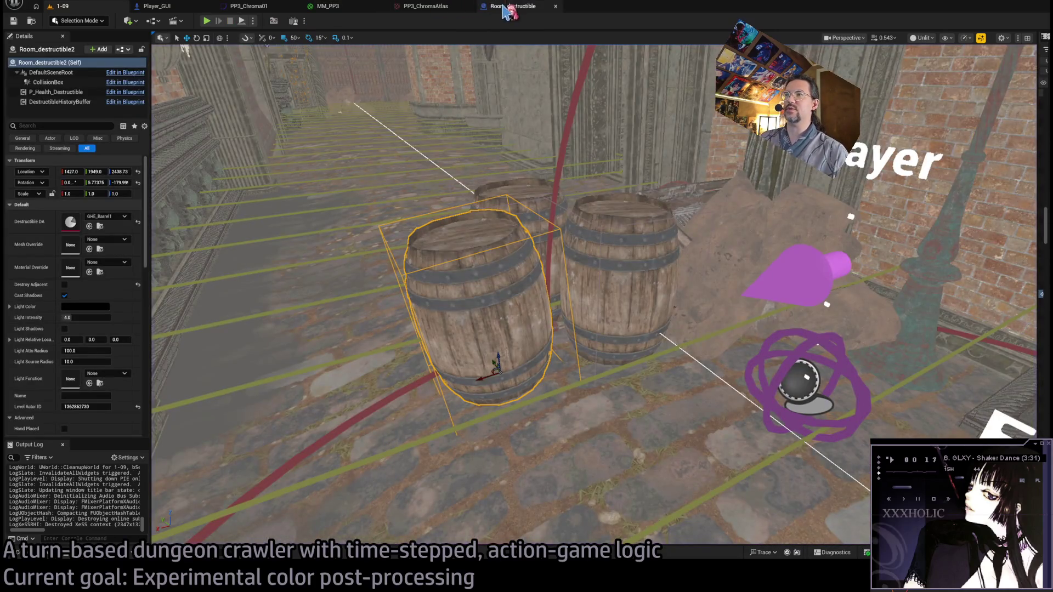
Delete the Print String and collision-check debug nodes from Room_destructible's event graph.
mouse_move(495, 207)
mouse_down()
mouse_move(499, 156)
mouse_move(499, 207)
mouse_up()
click(515, 6)
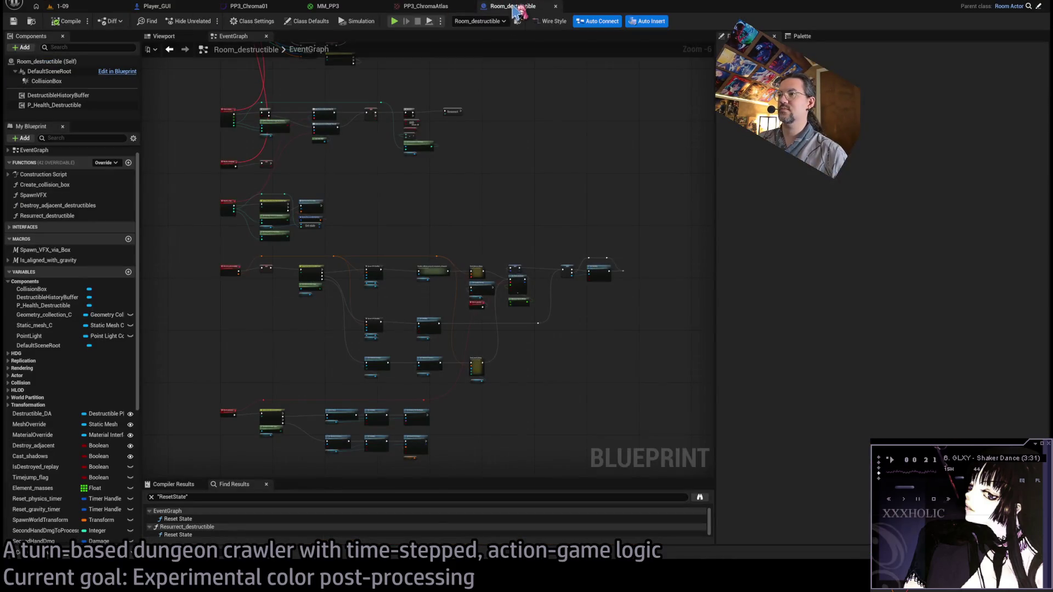
scroll(430, 329, up, 1)
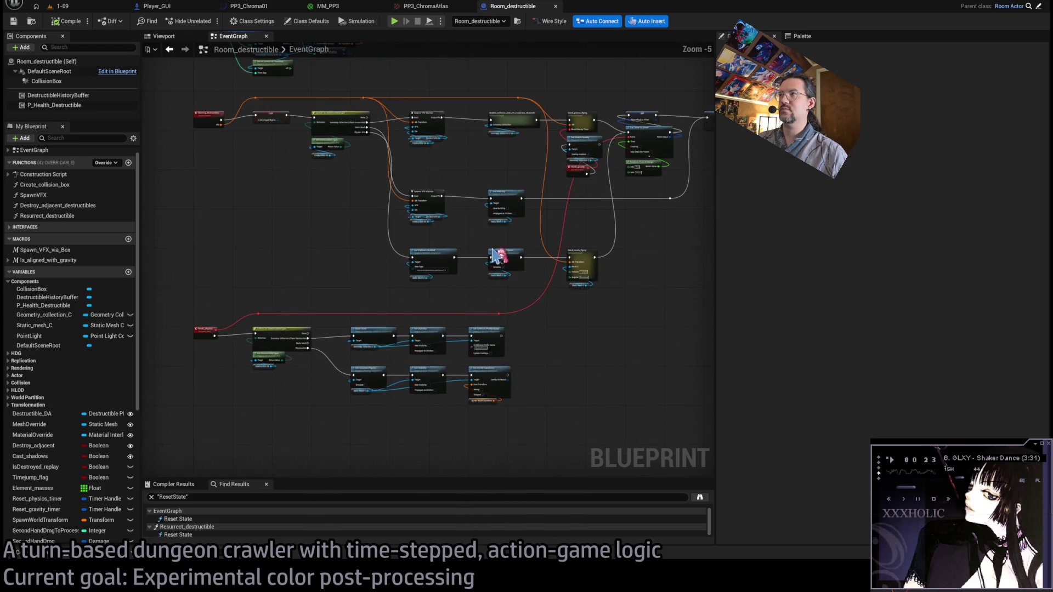
click(99, 10)
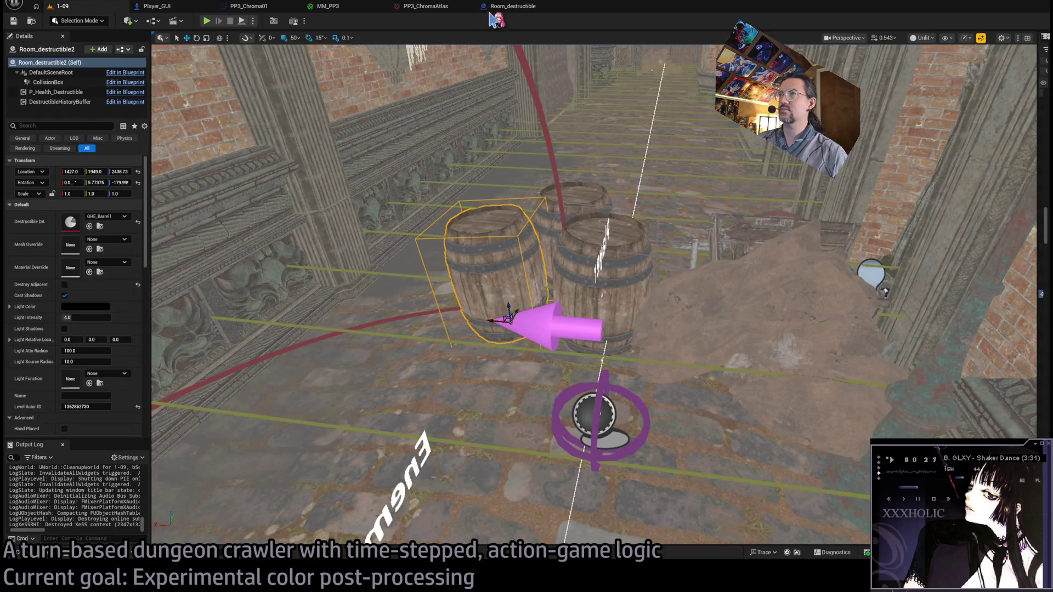
click(500, 8)
scroll(548, 329, down, 5)
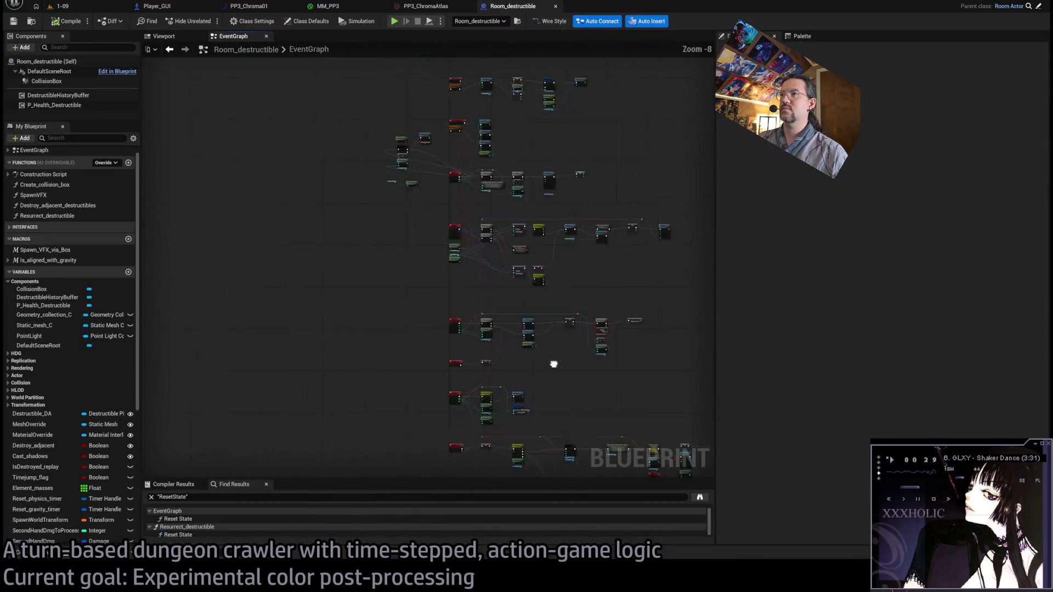
scroll(543, 274, up, 8)
drag(322, 87, 540, 384)
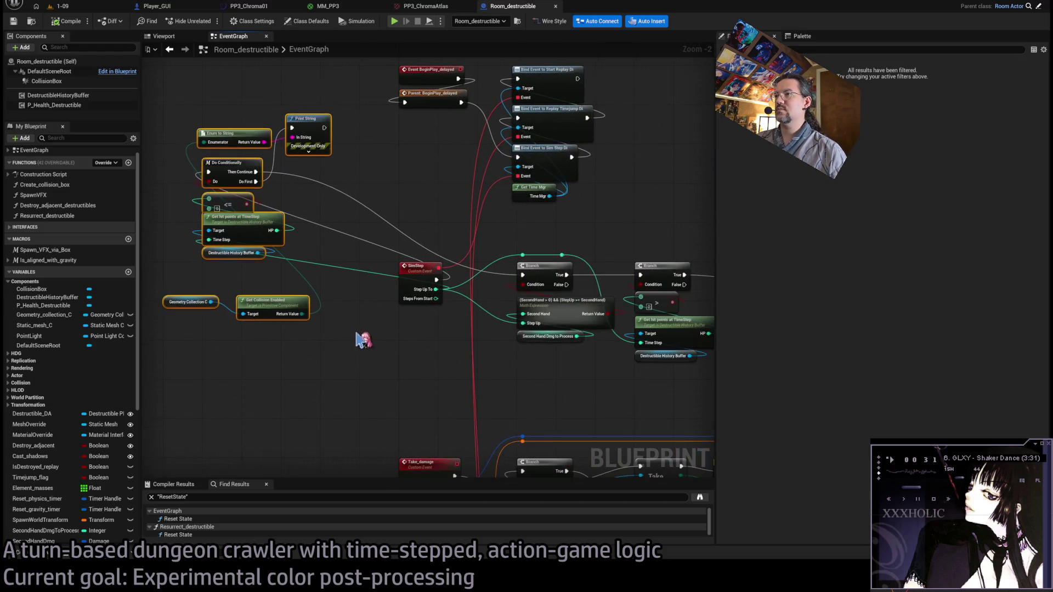
key(Delete)
Inspect the Static Mesh C variable, then the Construction Script's first Add Static Mesh Component.
drag(437, 289, 531, 279)
scroll(444, 111, down, 3)
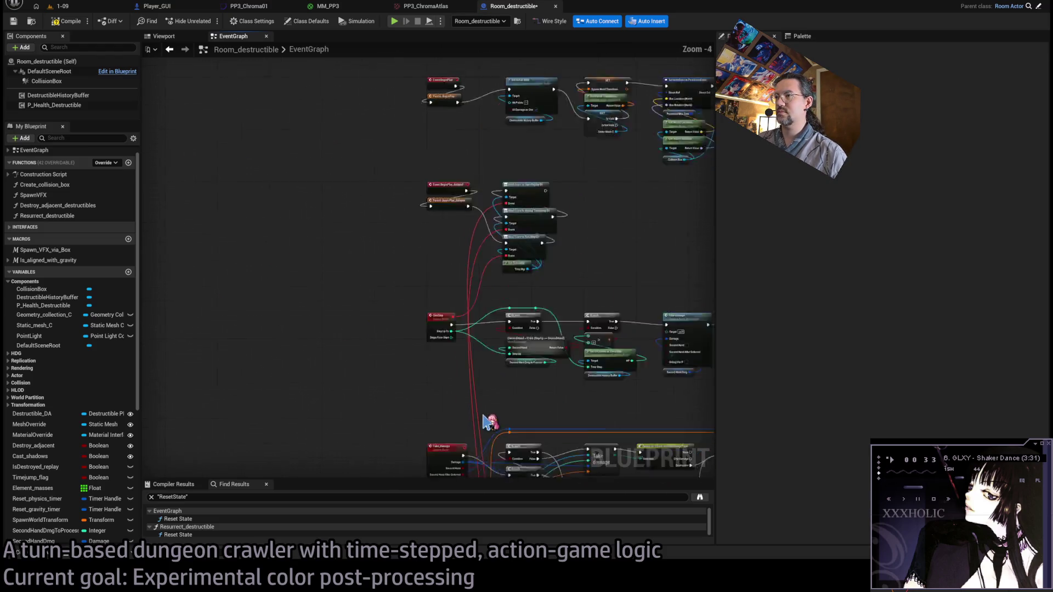
mouse_move(443, 111)
mouse_down()
mouse_move(482, 66)
mouse_move(487, 126)
mouse_up()
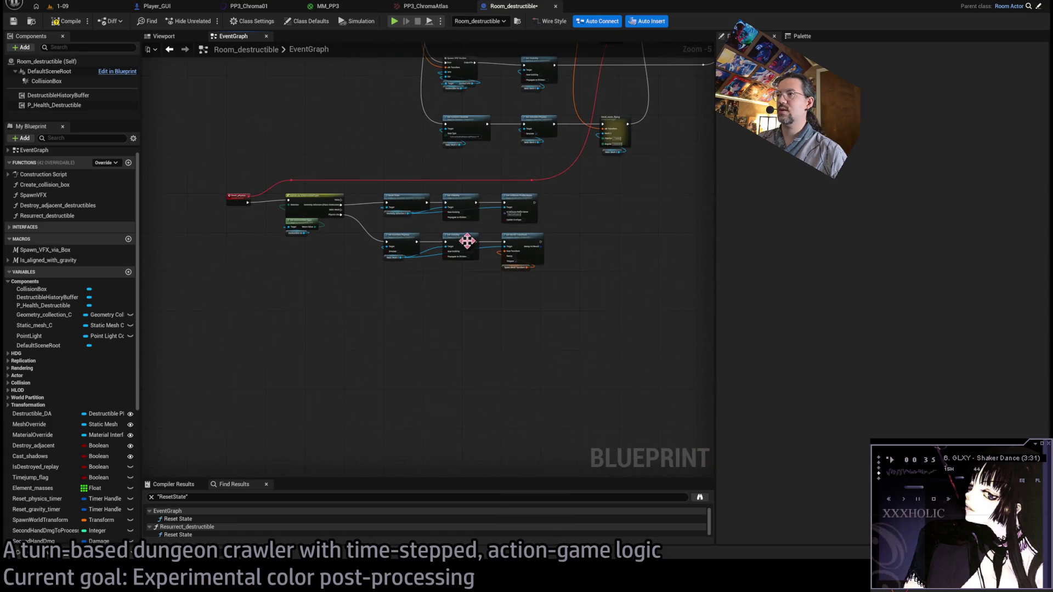
scroll(466, 241, up, 5)
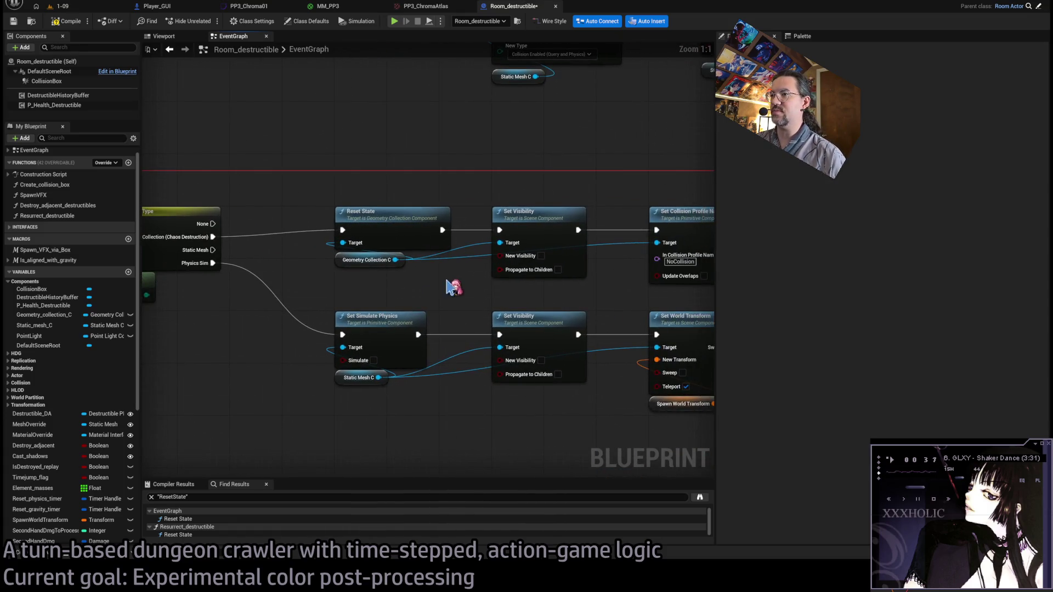
click(336, 382)
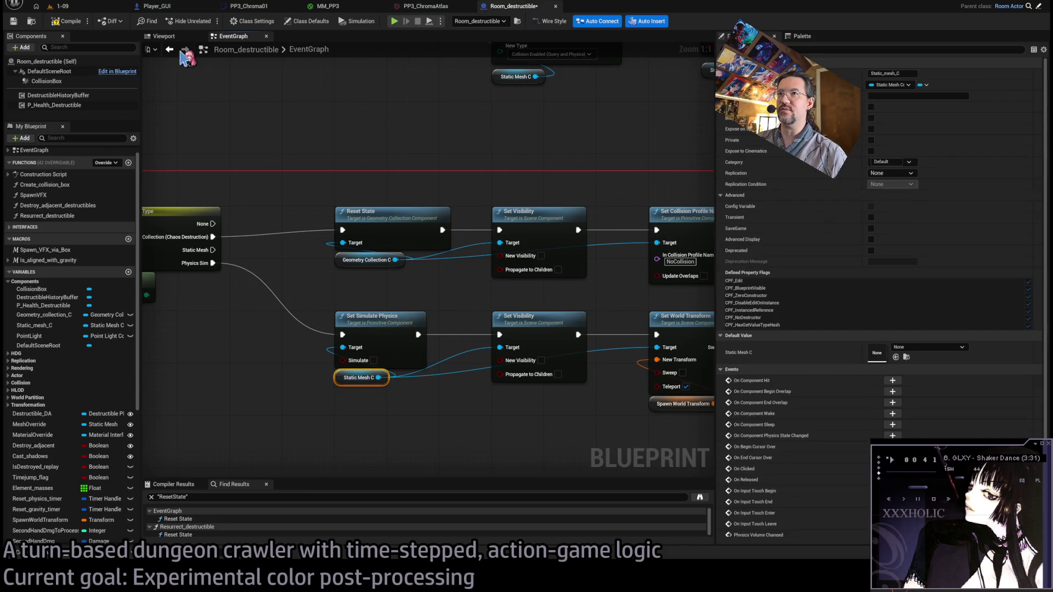
click(165, 38)
click(231, 37)
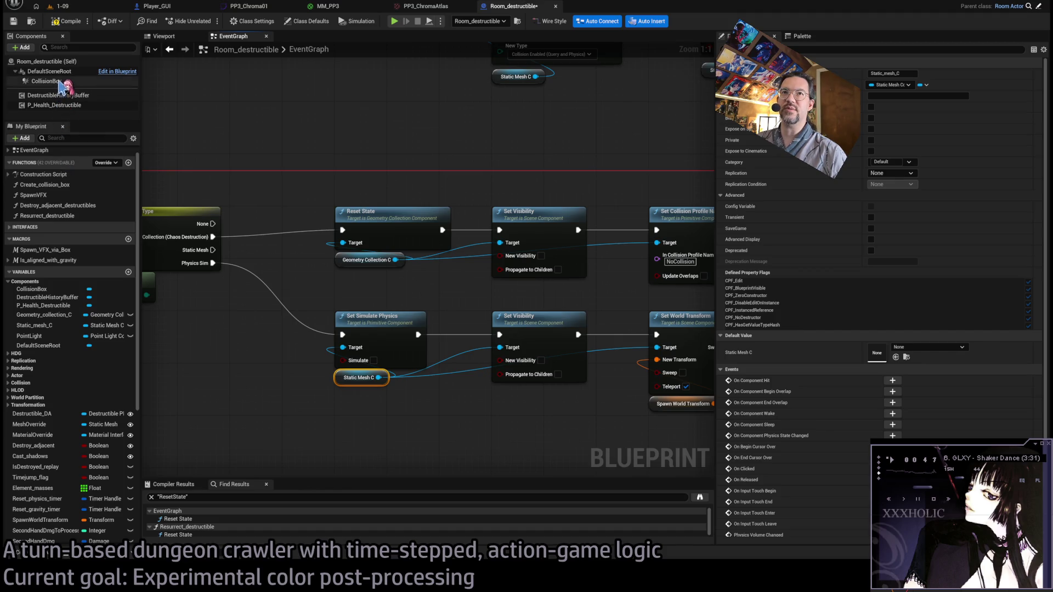
double_click(65, 175)
scroll(310, 270, up, 4)
click(377, 297)
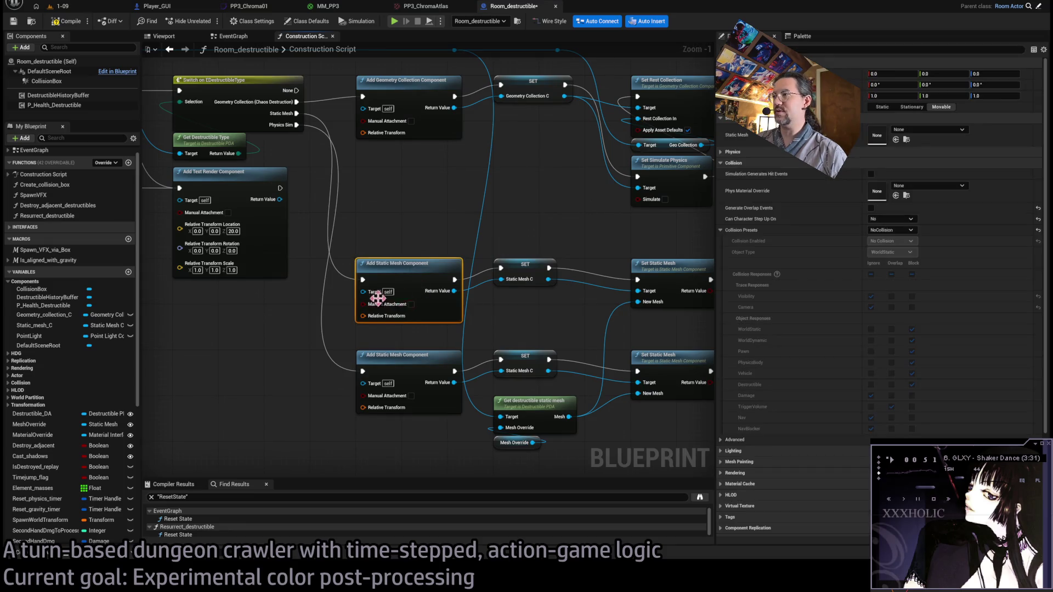
Check the lower Add Static Mesh Component's custom collision preset, then close the Construction Script.
drag(440, 340, 398, 340)
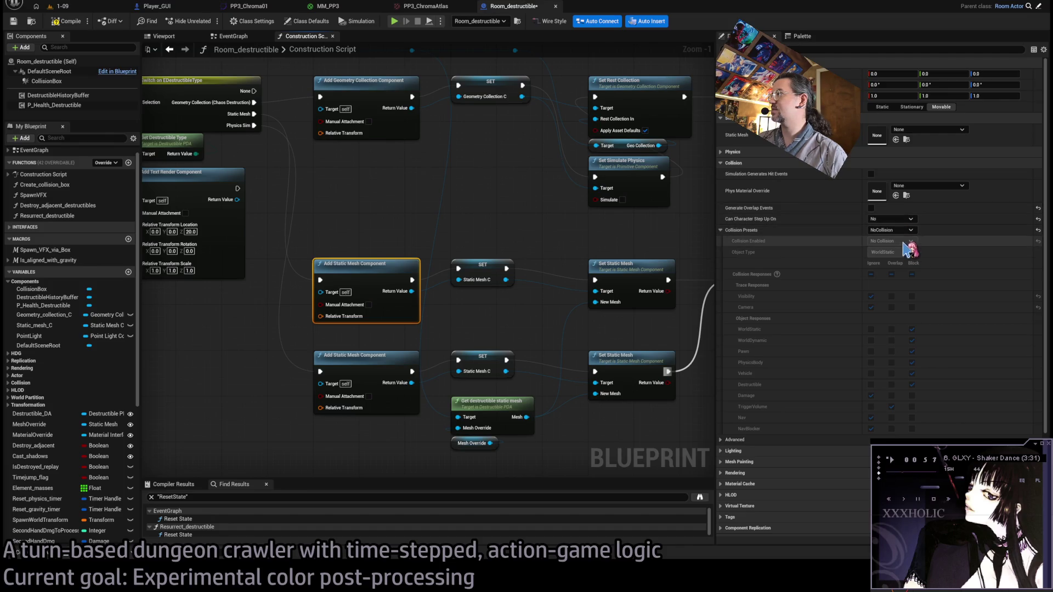
click(375, 386)
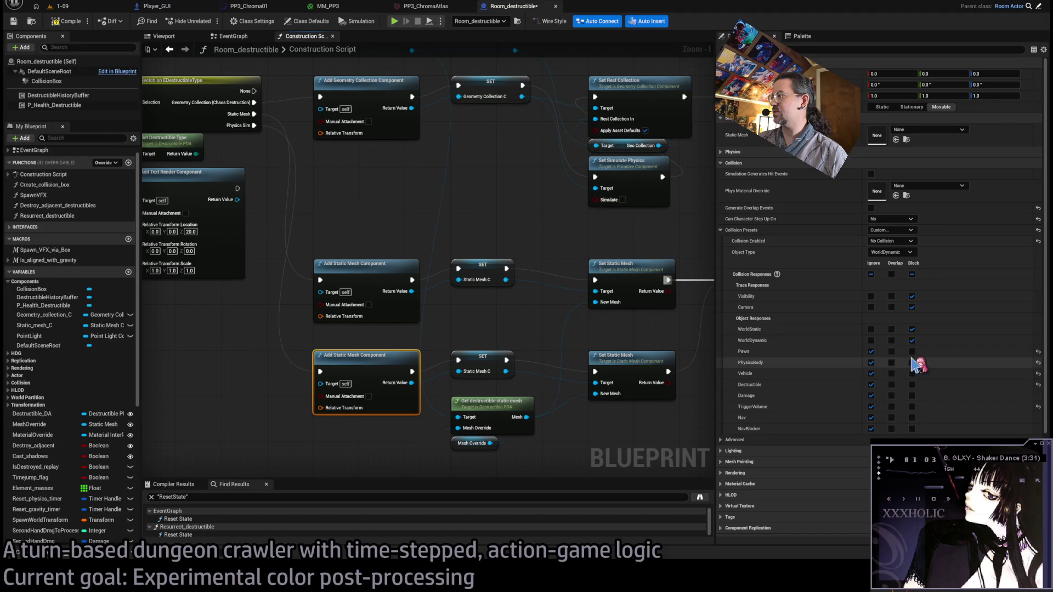
middle_click(305, 37)
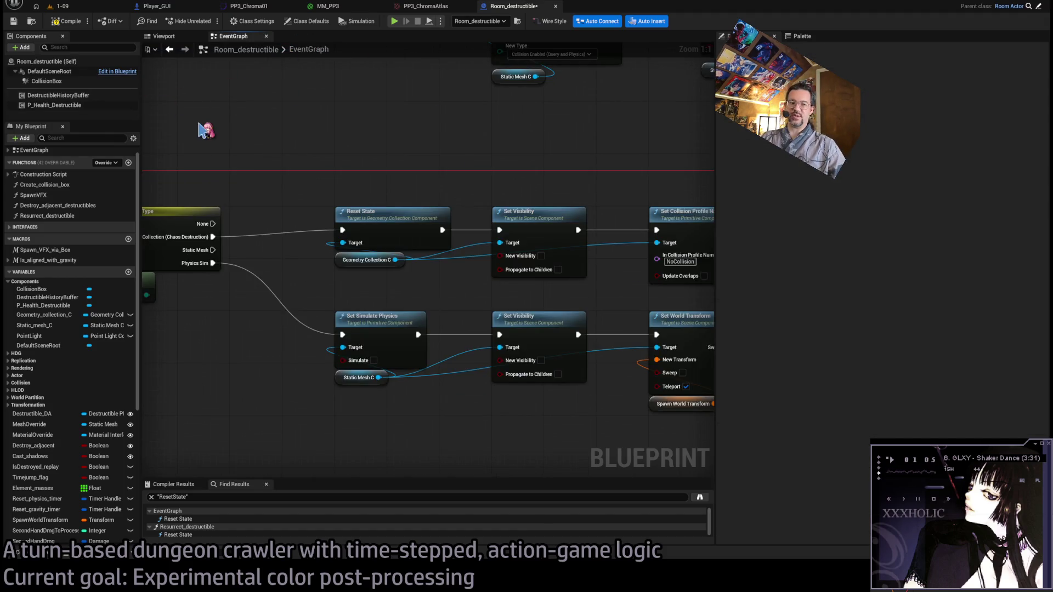
Save all changes from the 1-09 level, fly down the brick corridor, then switch to ChatGPT and Twitch.
click(82, 8)
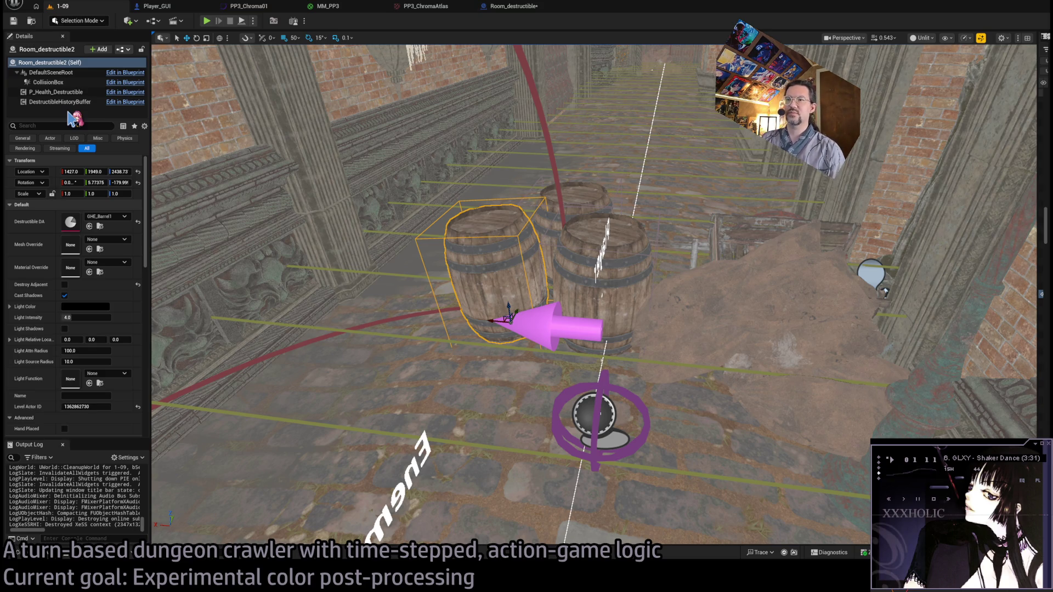
key(ctrl+shift+s)
mouse_move(443, 238)
mouse_down()
mouse_move(422, 204)
mouse_move(462, 208)
mouse_up()
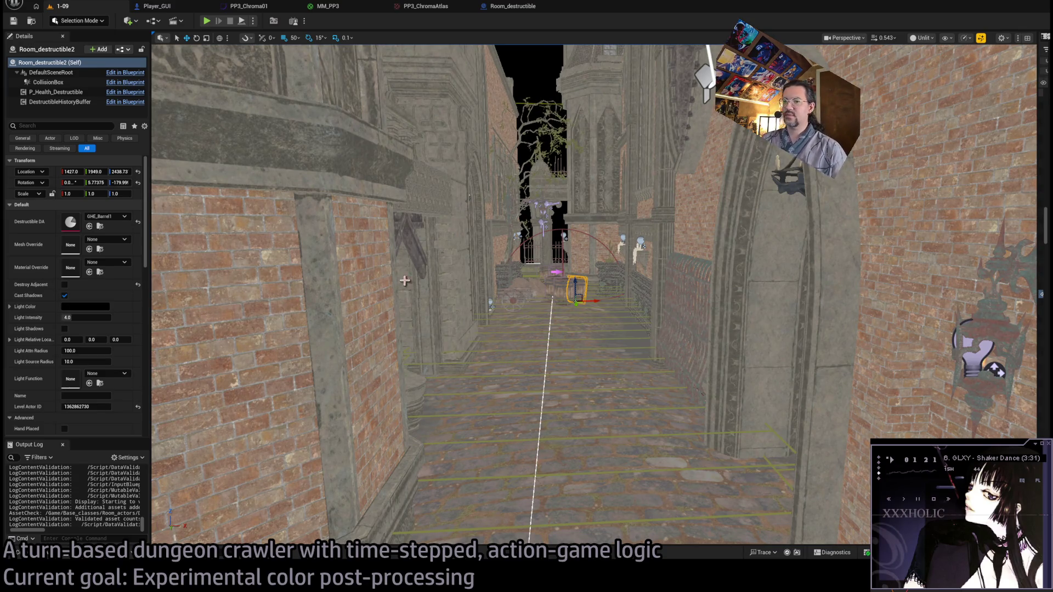
key(alt+Tab)
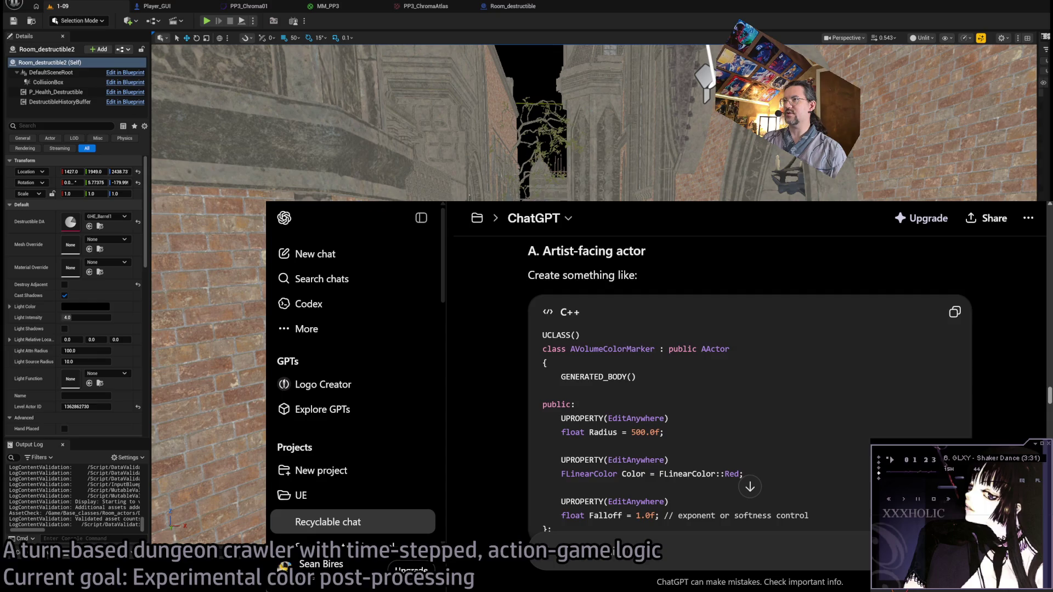
key(alt+Tab)
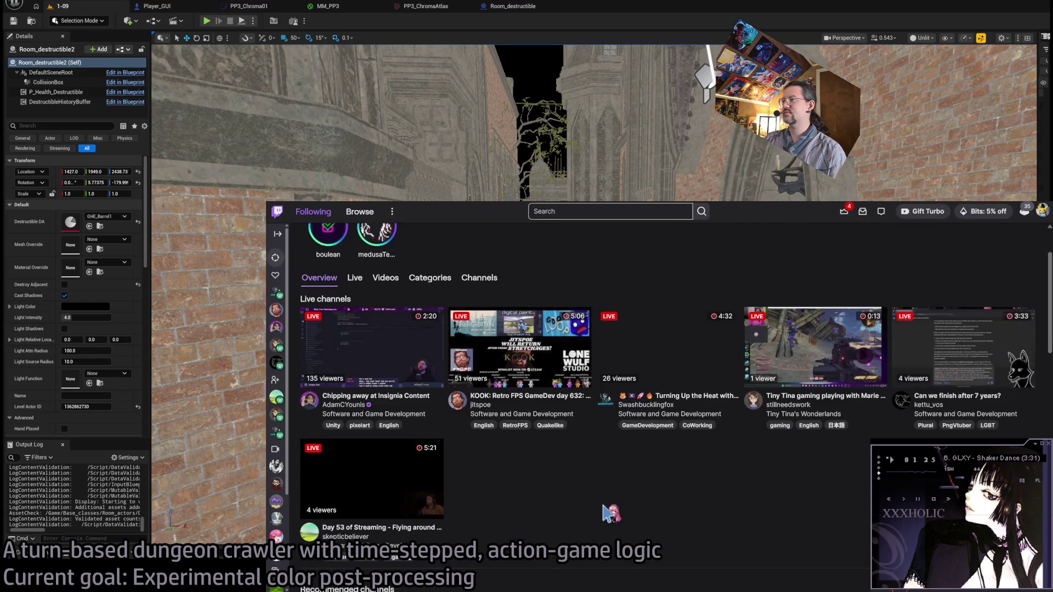